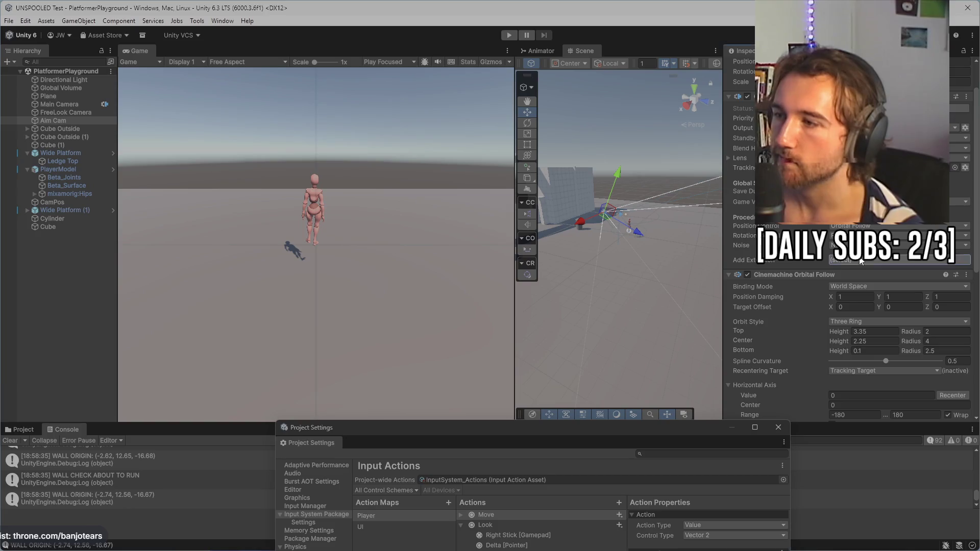
- Try Third Person Follow as the Aim Cam's position control, then keep Orbital Follow
left_click(860, 261)
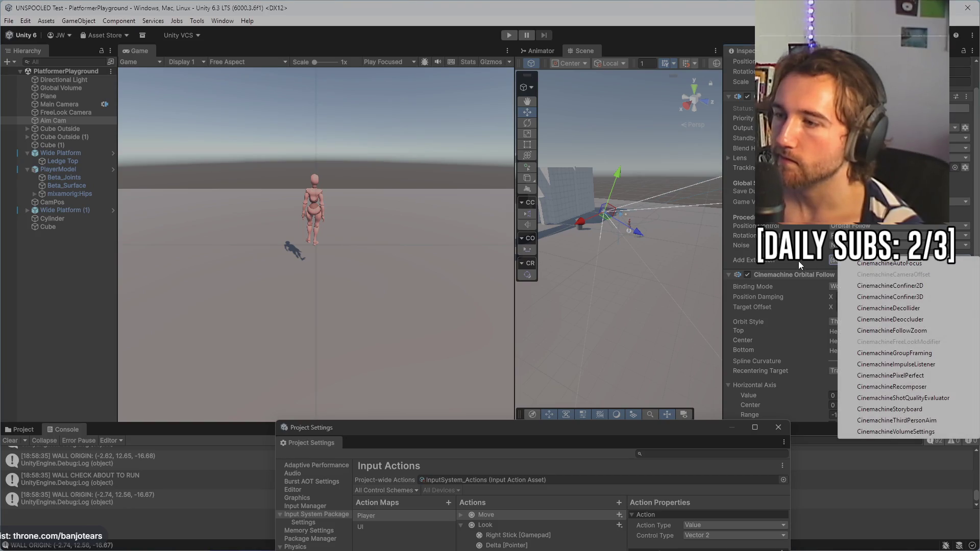
left_click(799, 262)
left_click(847, 227)
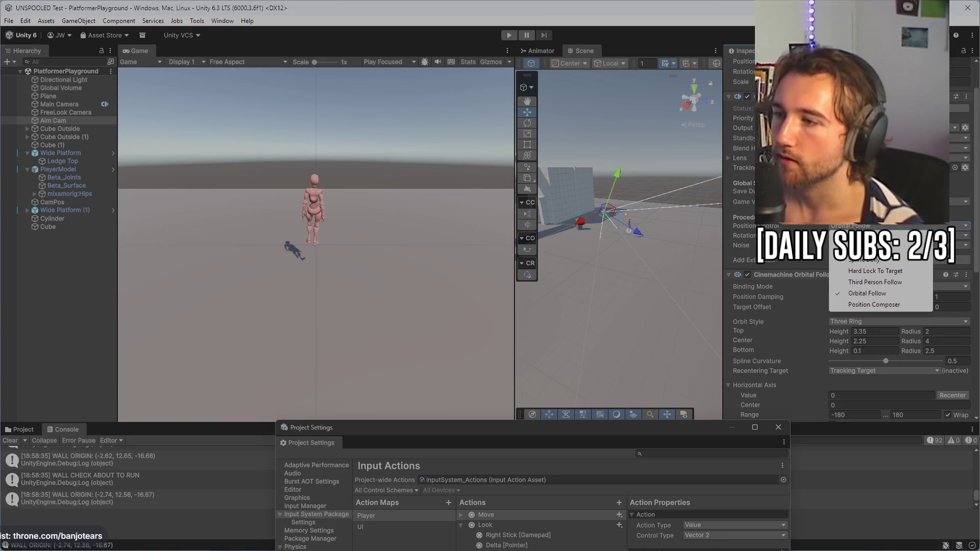
left_click(864, 284)
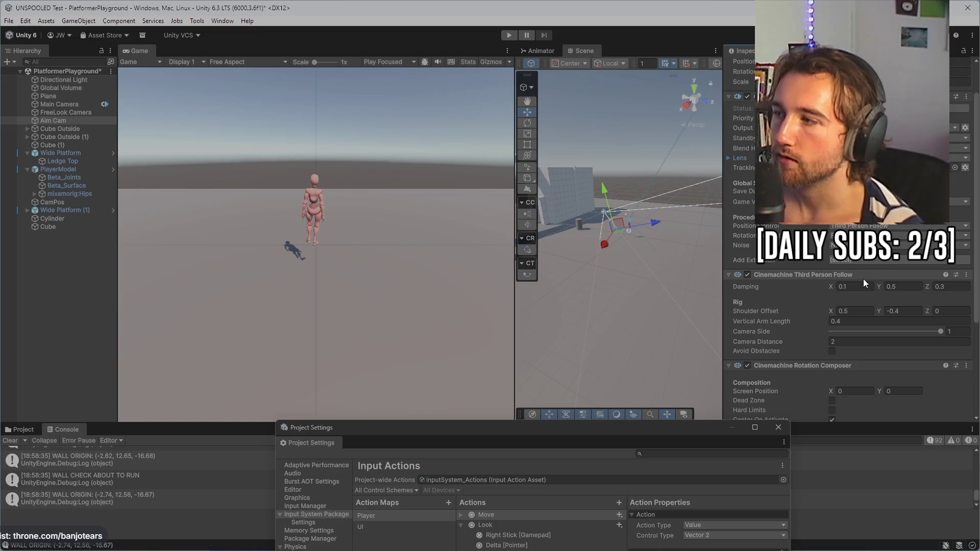
left_click(876, 228)
left_click(872, 298)
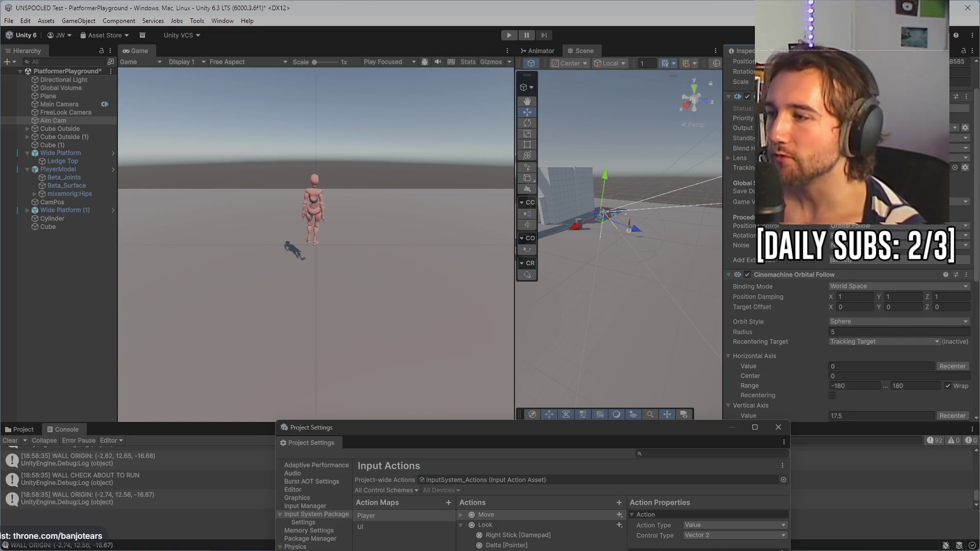
key("ctrl+z")
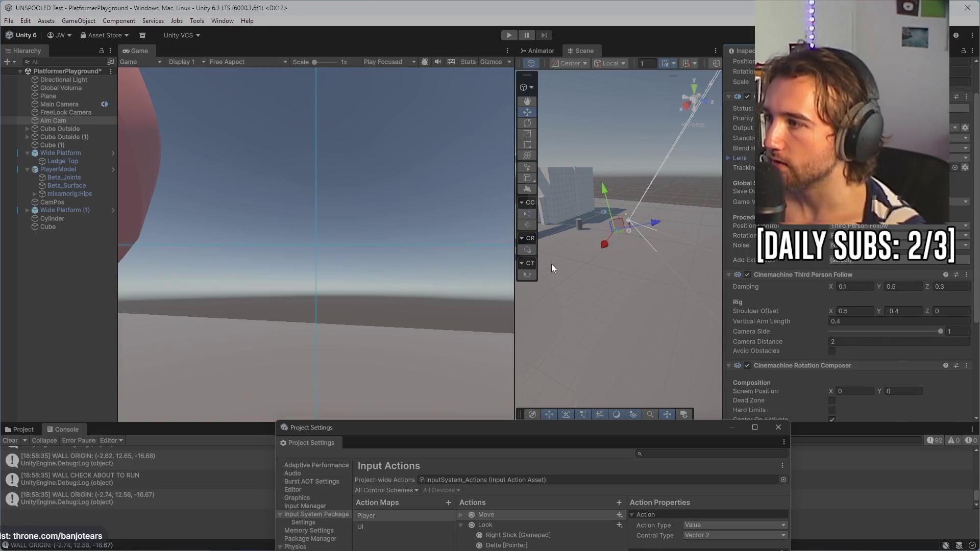
key("ctrl+y")
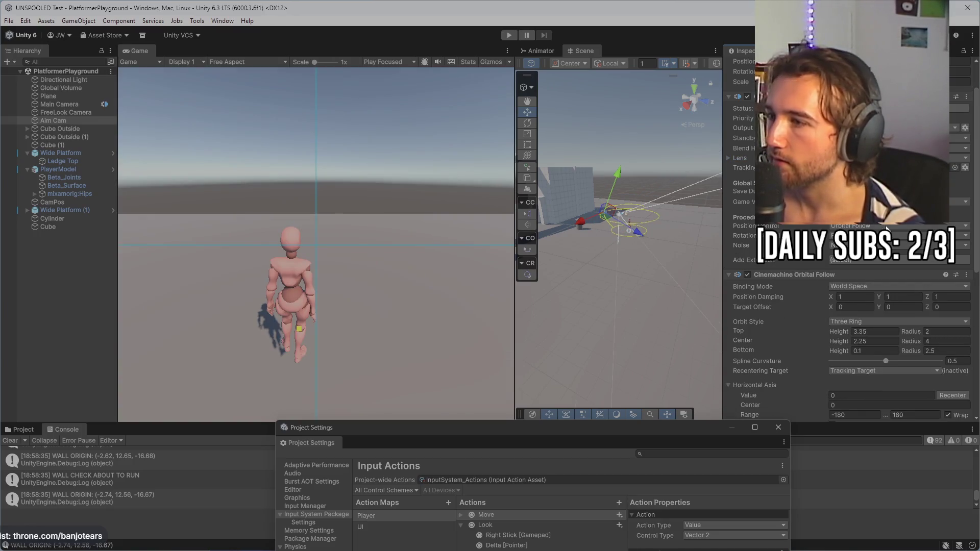
scroll(886, 227, "down", 2)
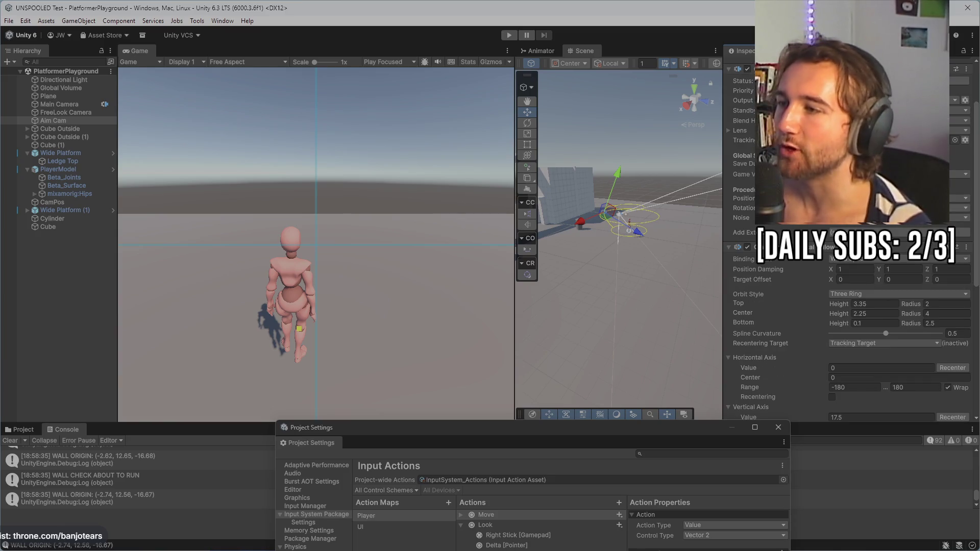
left_click(868, 198)
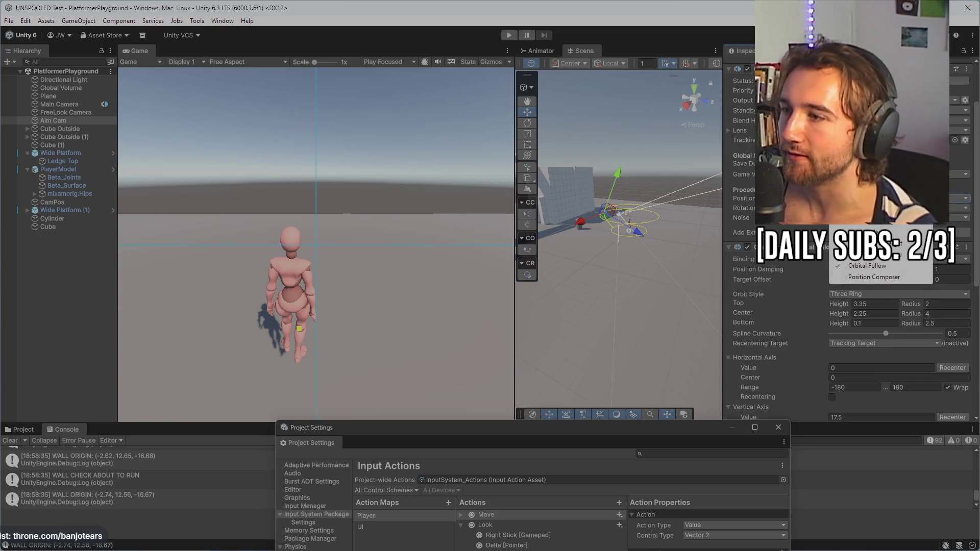
left_click(800, 224)
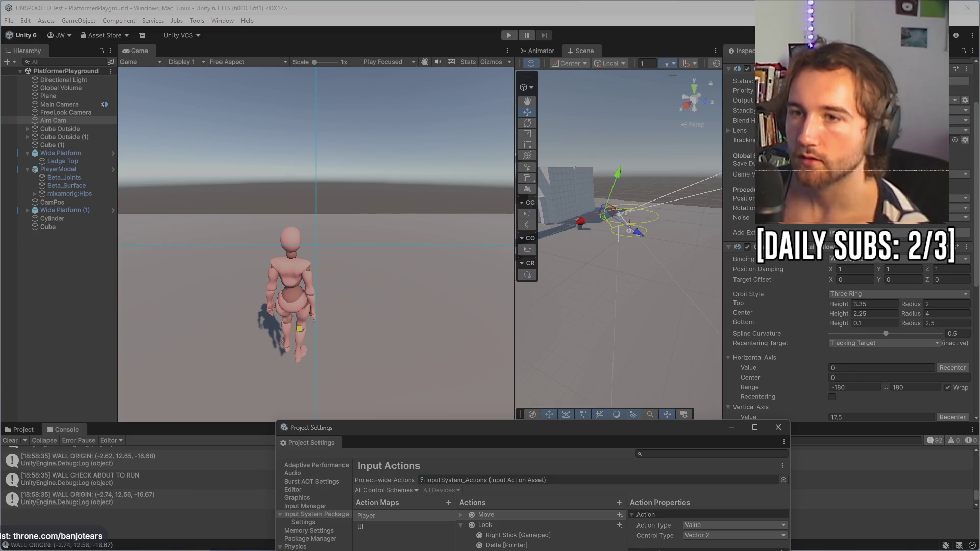
- Set Rotation Composer target tracking damping to 0 and start a play test
scroll(822, 266, "down", 5)
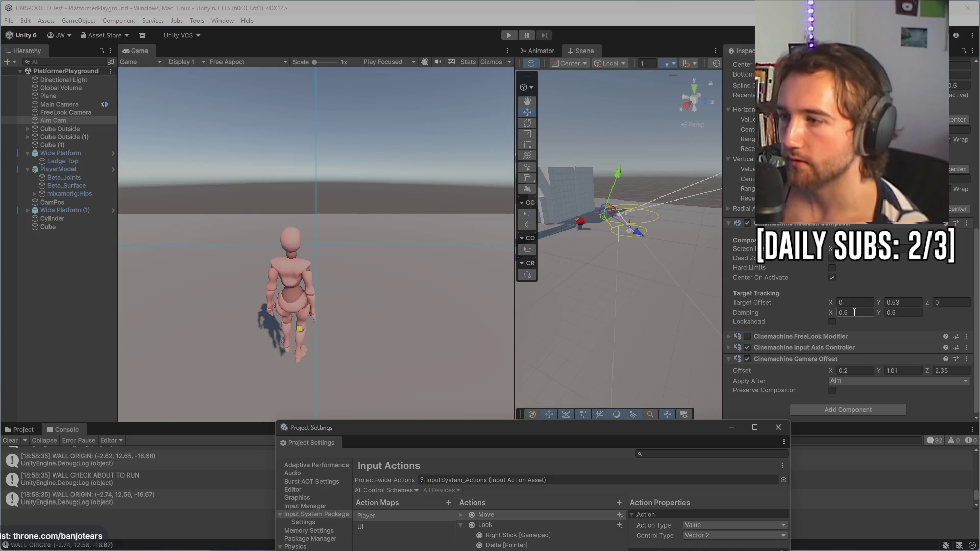
type("0")
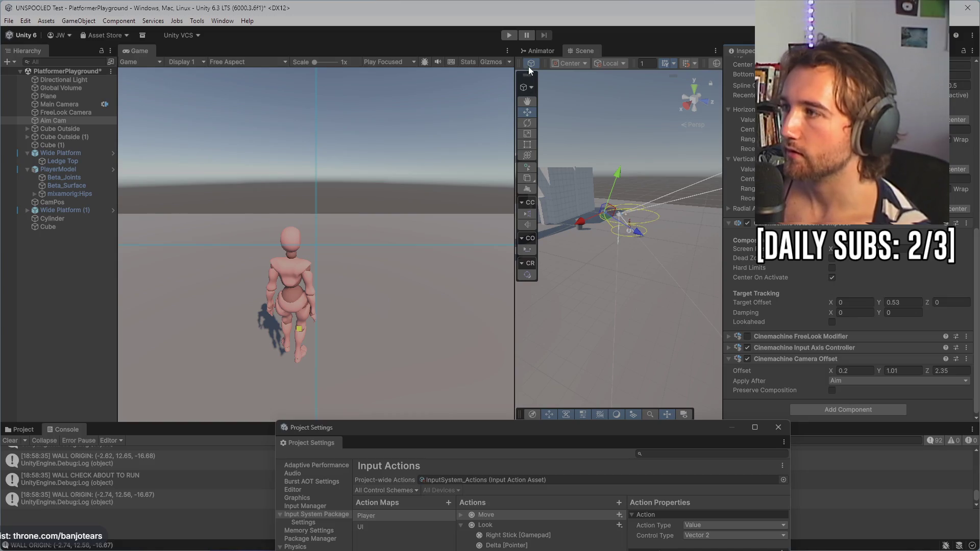
left_click(509, 35)
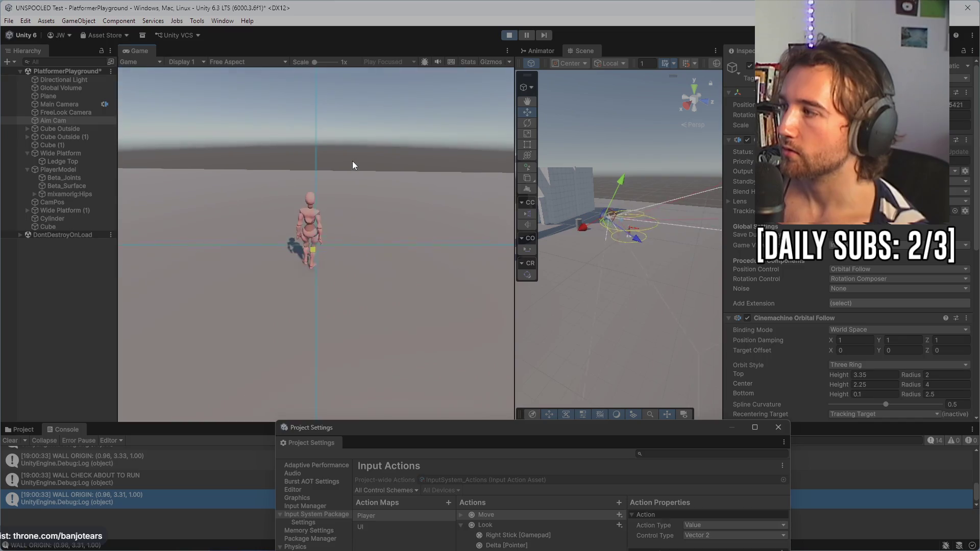
- Run the character toward the platforms while the camera follows, then stop the play test
key("w")
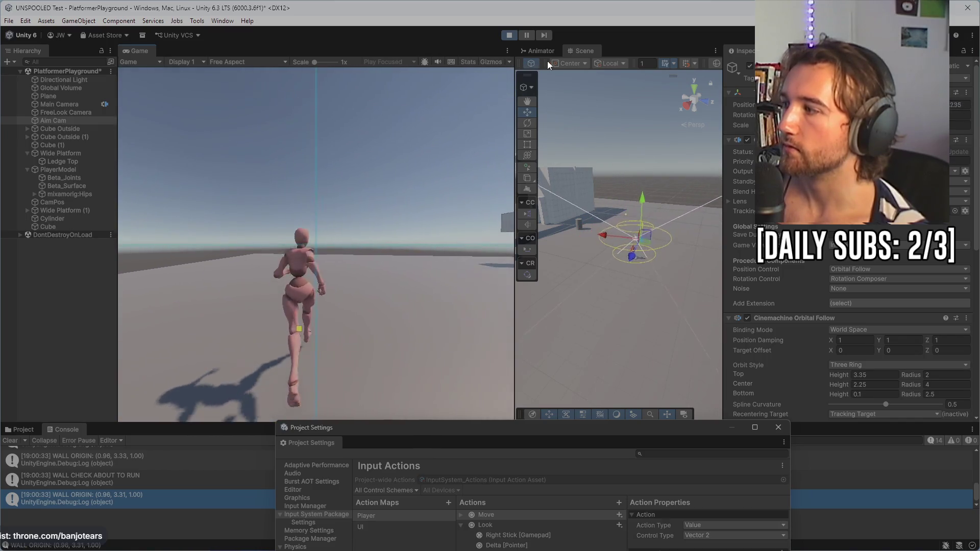
key("w")
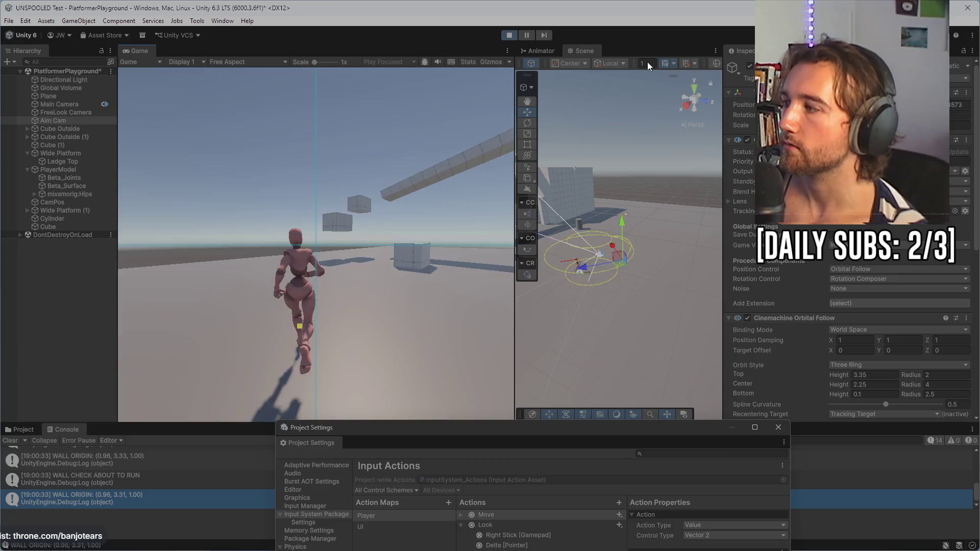
key("w")
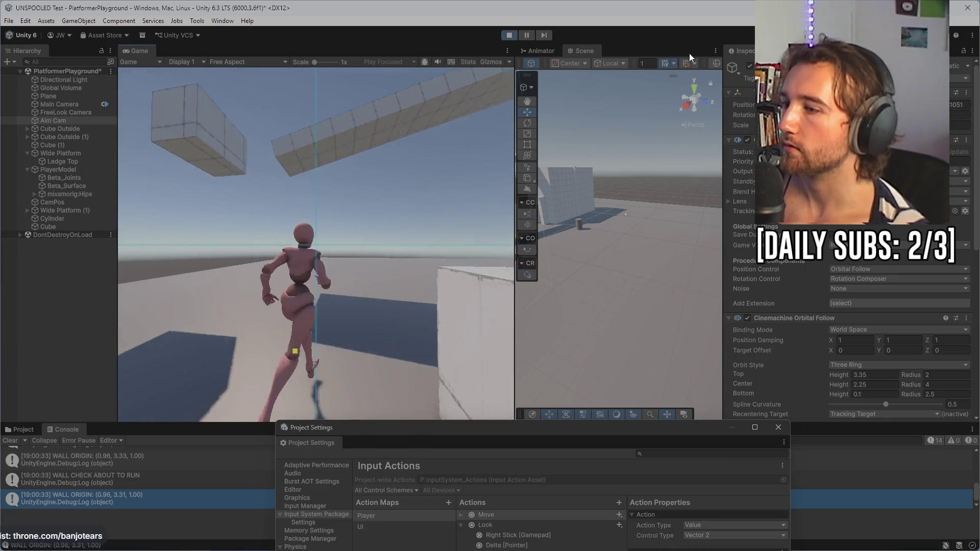
key("w")
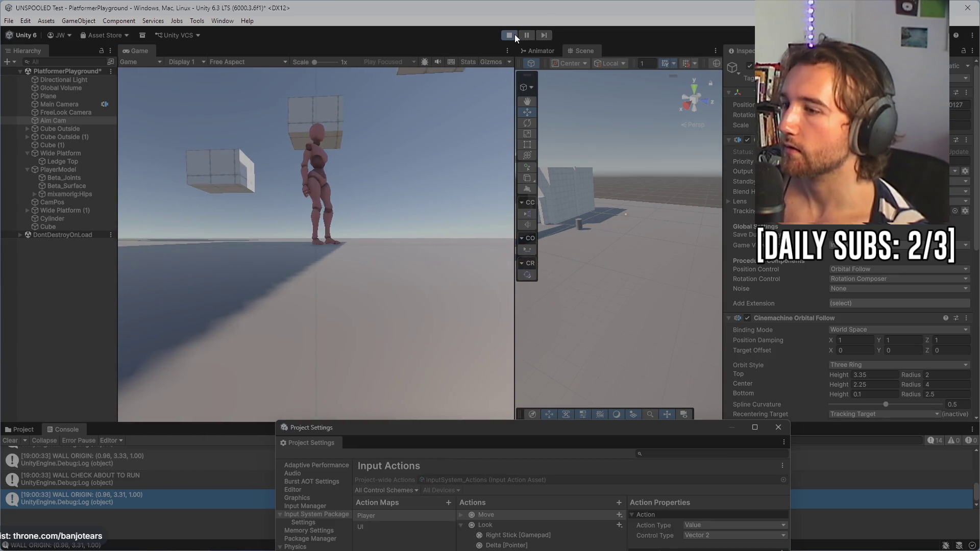
left_click(509, 35)
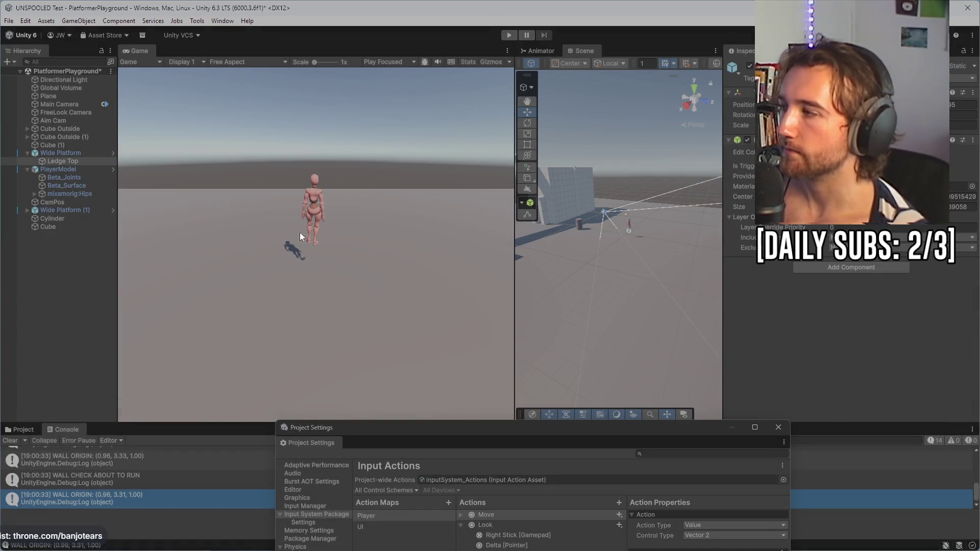
- Select Aim Cam in the Hierarchy and start a fresh play test
left_click(74, 122)
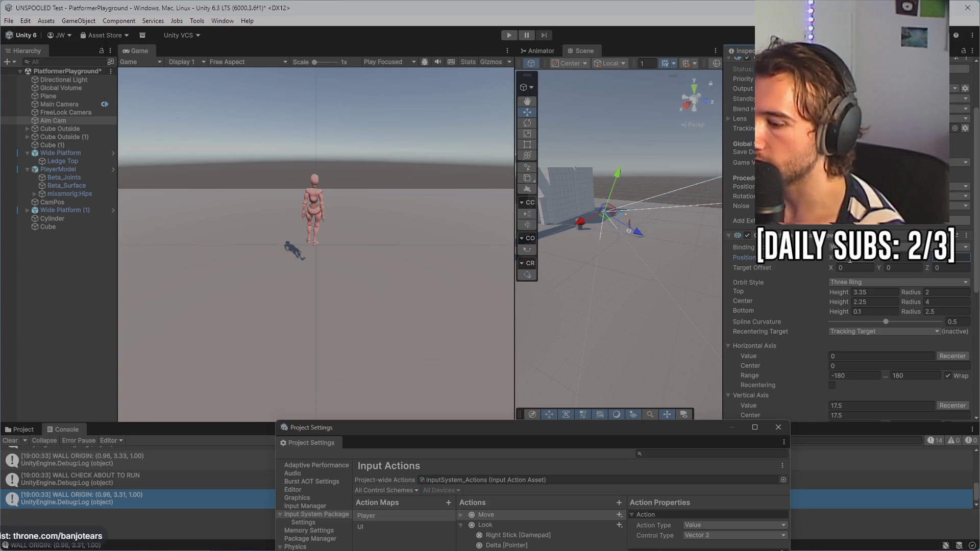
left_click(512, 34)
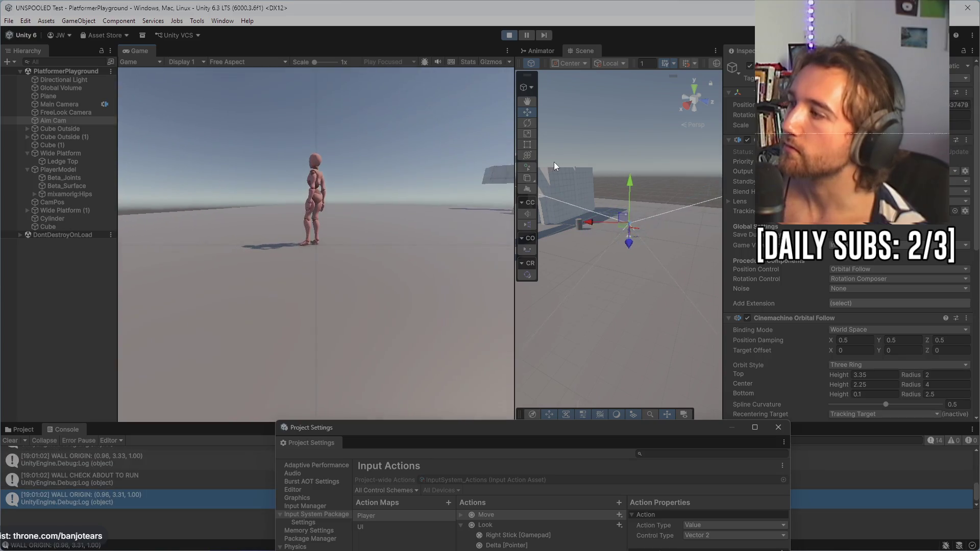
- Run the character past the white cube, through the wall opening and along the wall
key("w")
key("w")
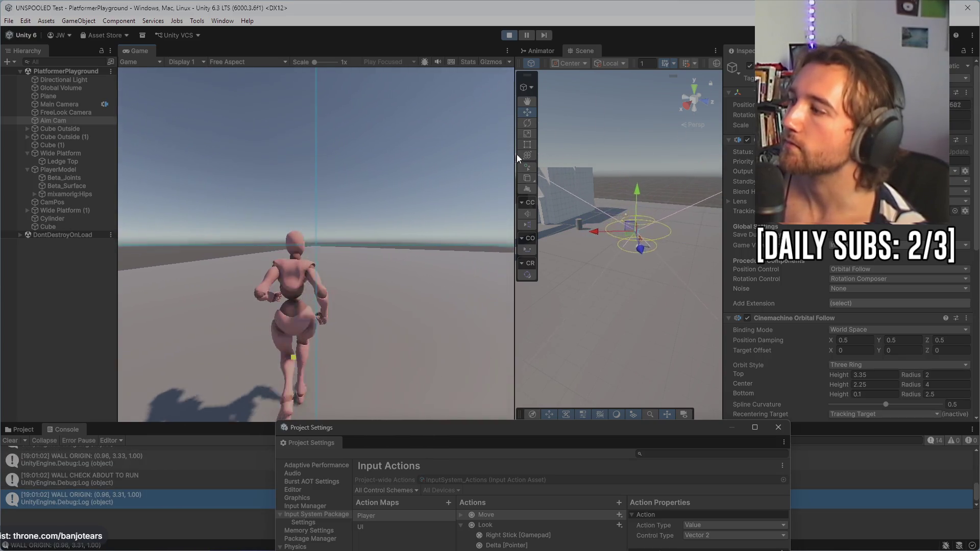
key("w")
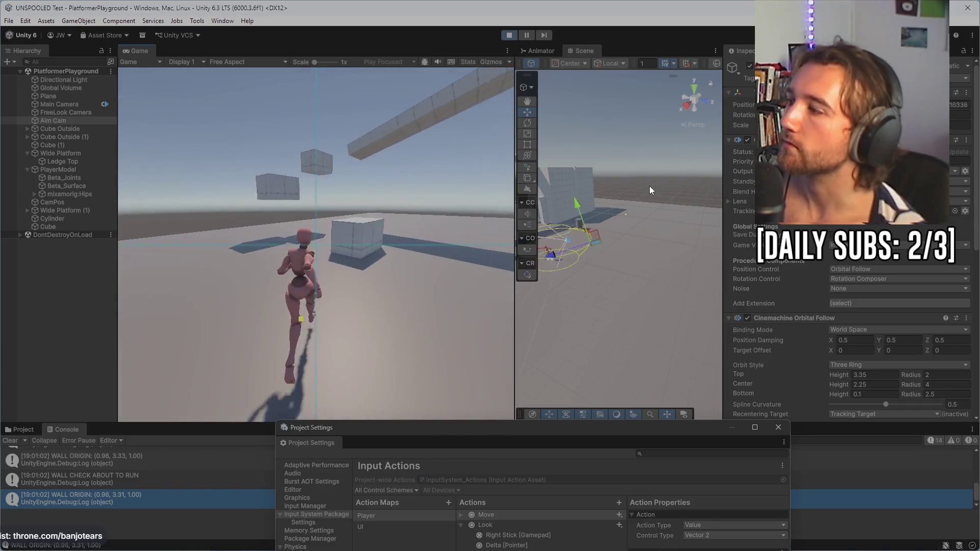
key("w")
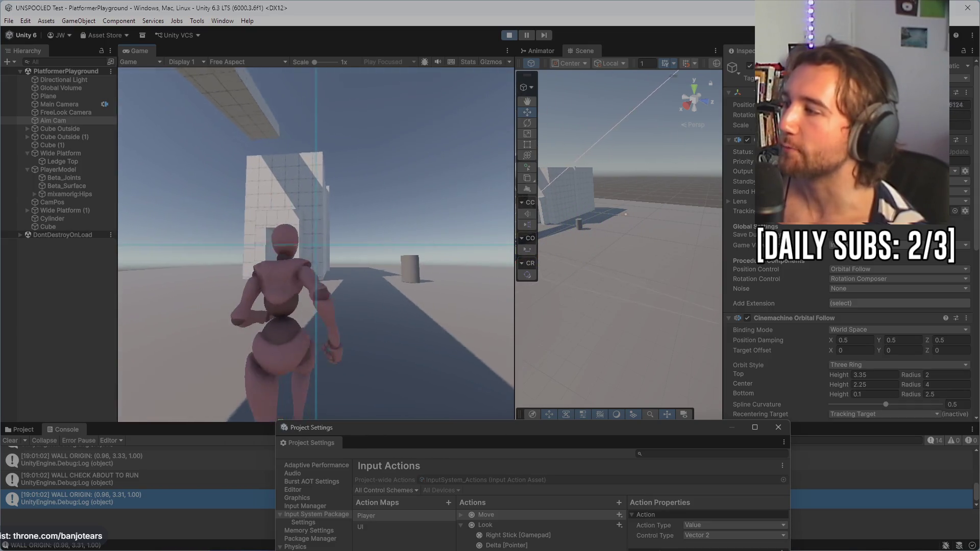
key("w")
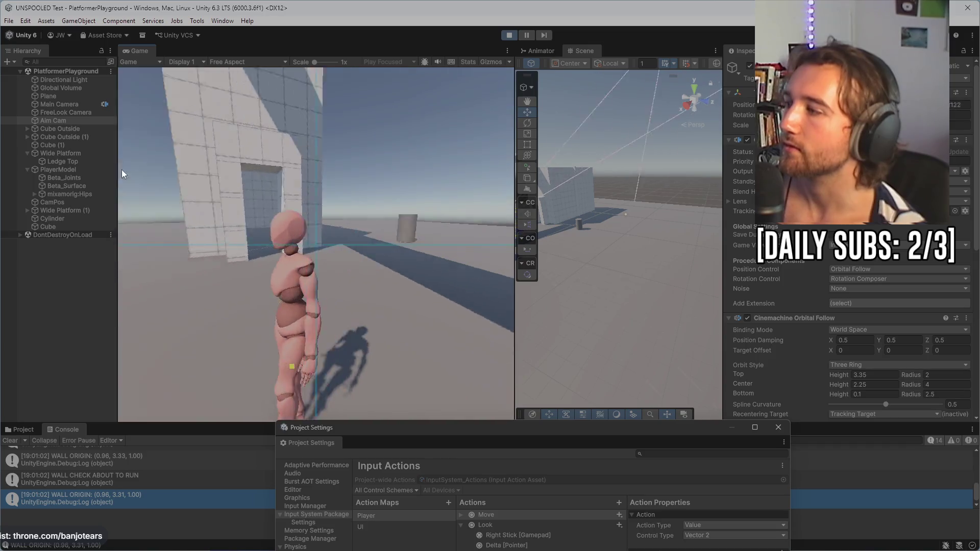
key("w")
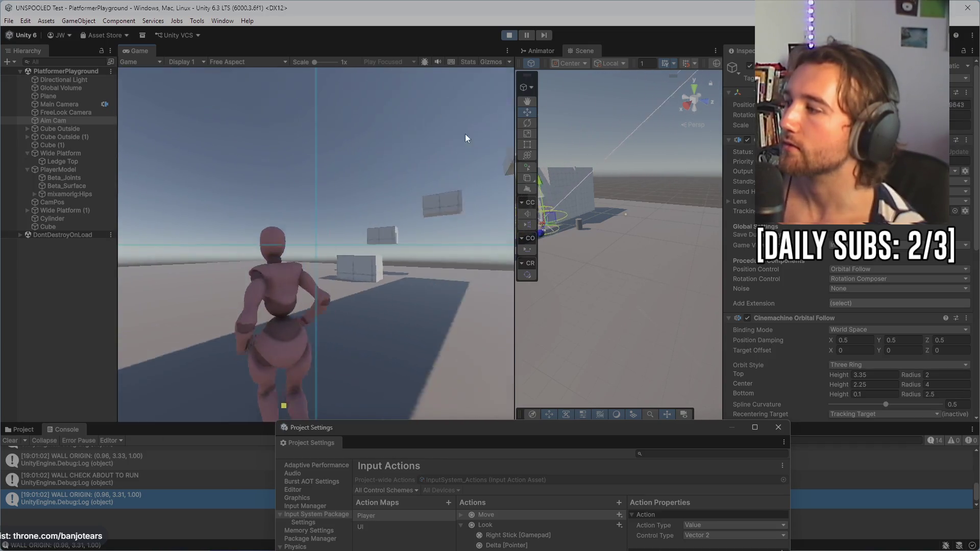
key("w")
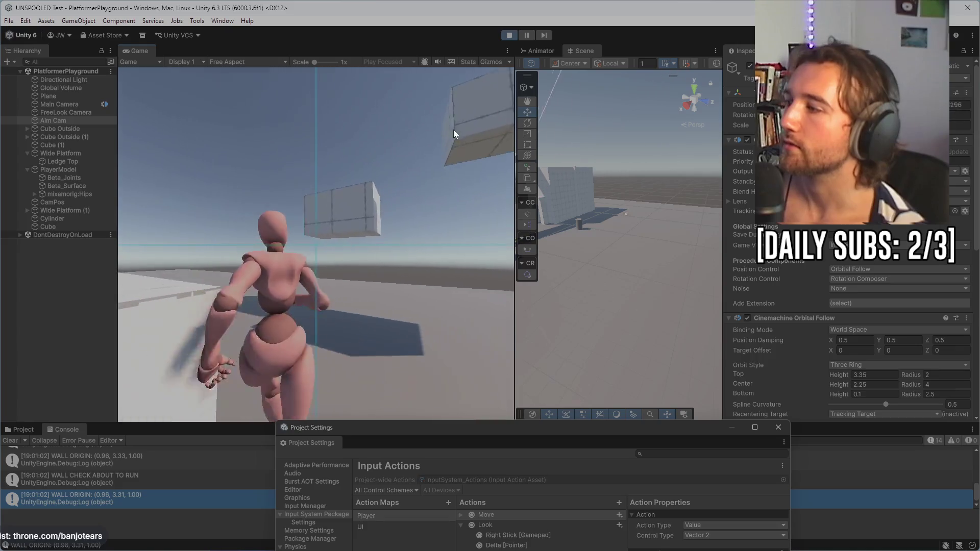
key("w")
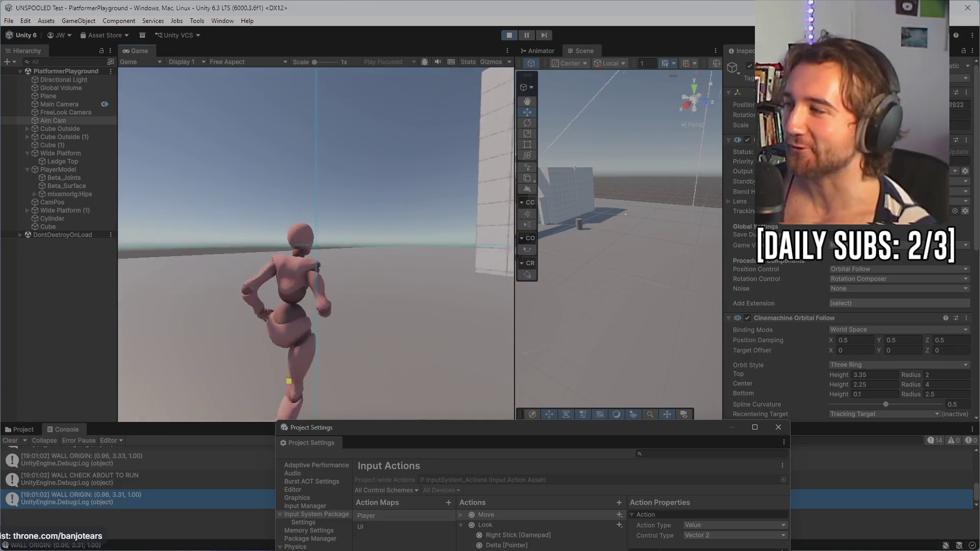
key("w")
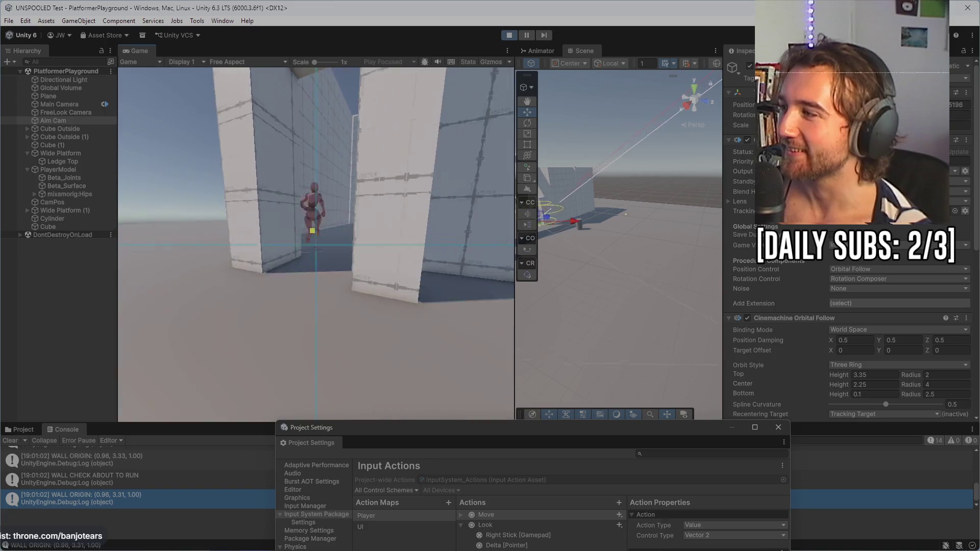
key("w")
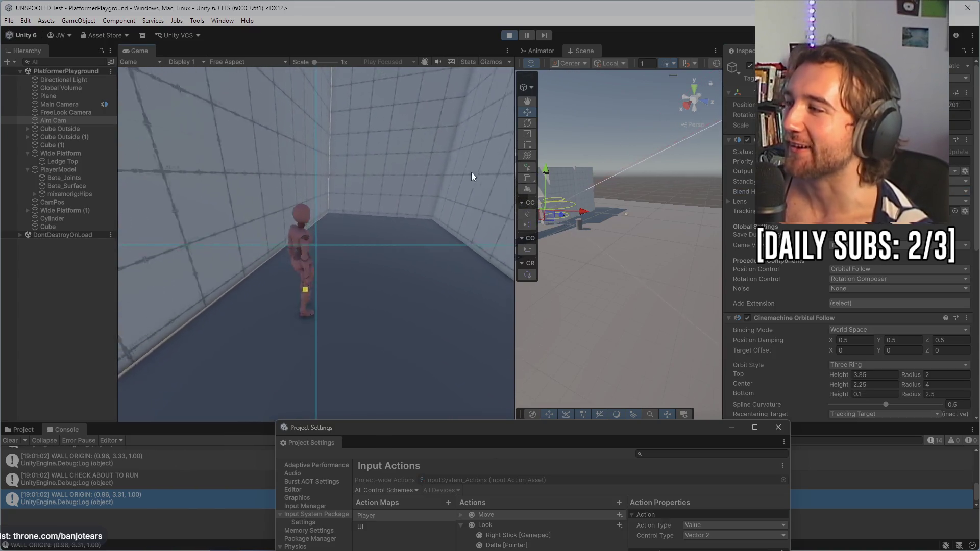
key("w")
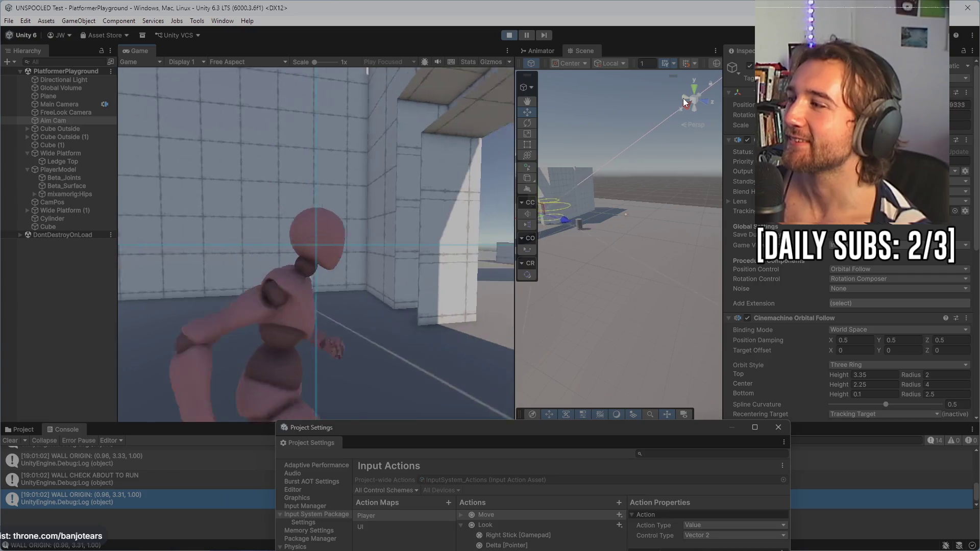
key("w")
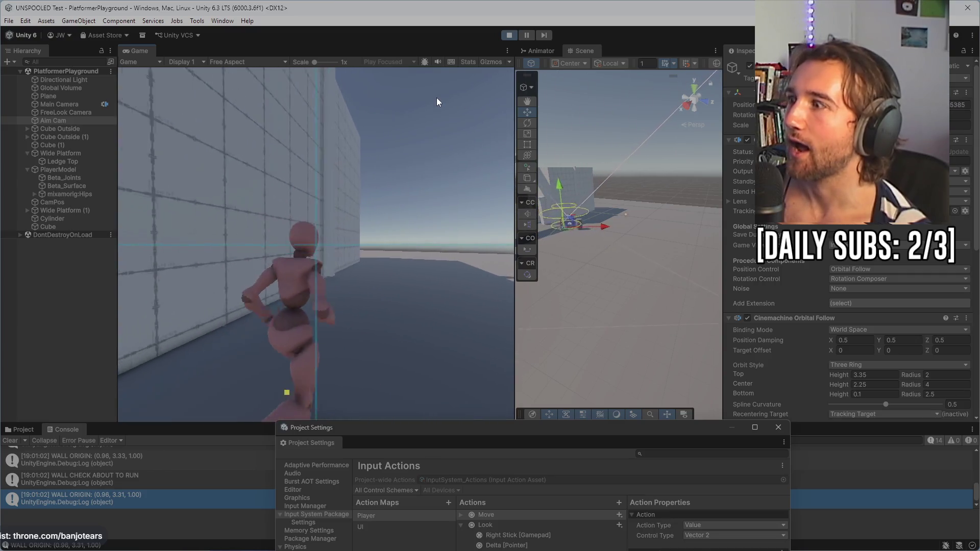
key("w")
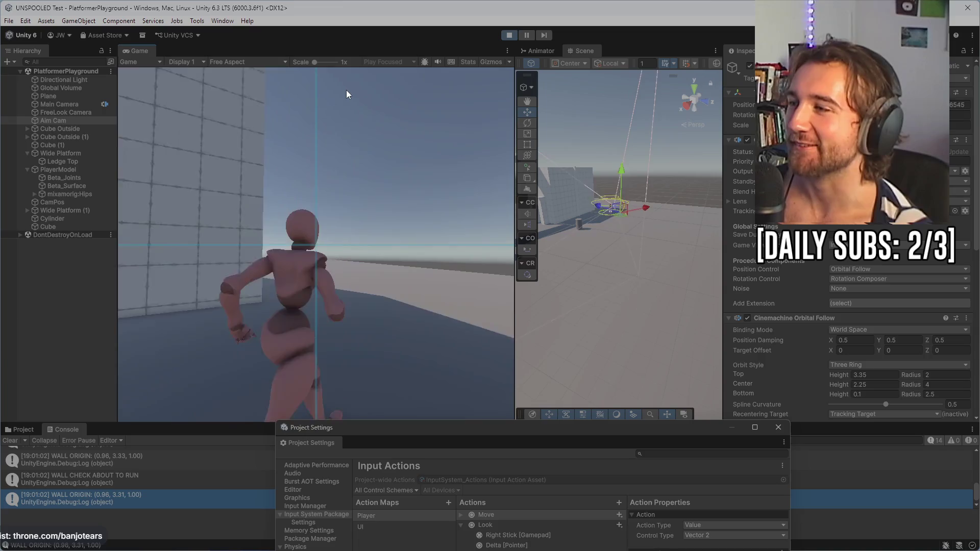
key("w")
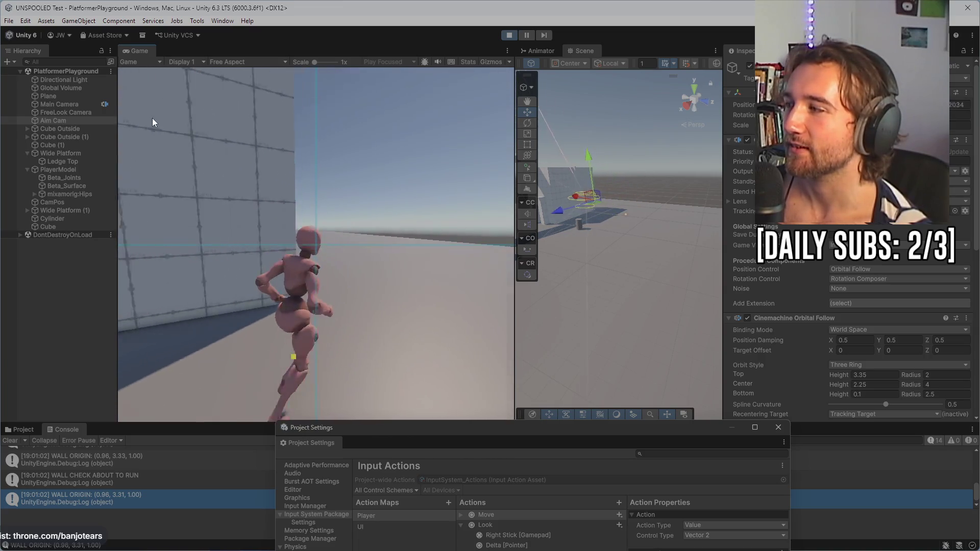
key("w")
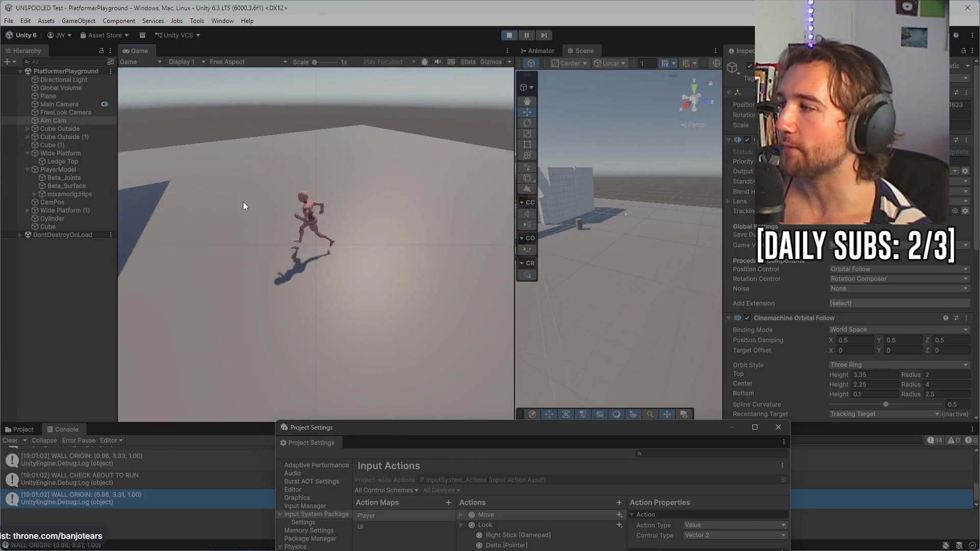
- Jump onto the cube, leap to the long beam and run along it onto the box
key("space")
key("w")
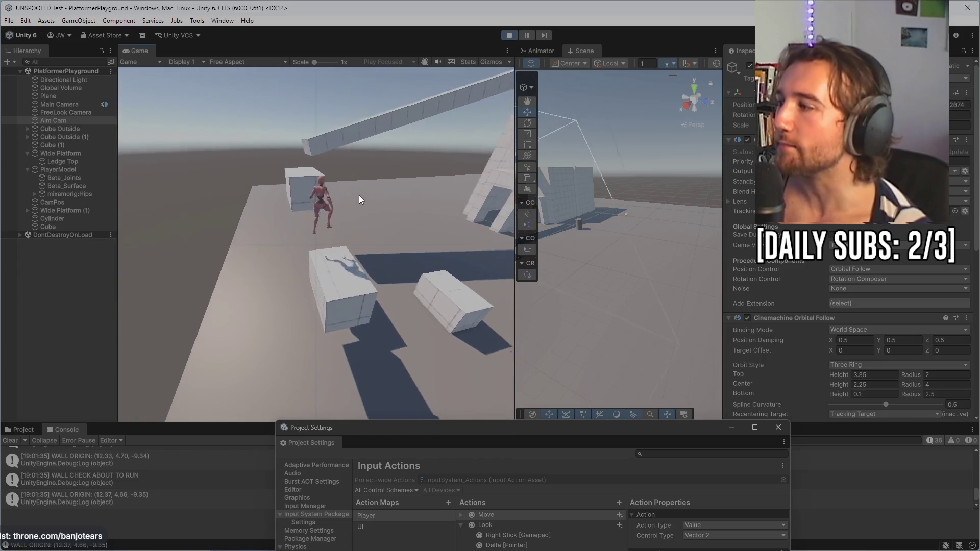
key("space")
key("w")
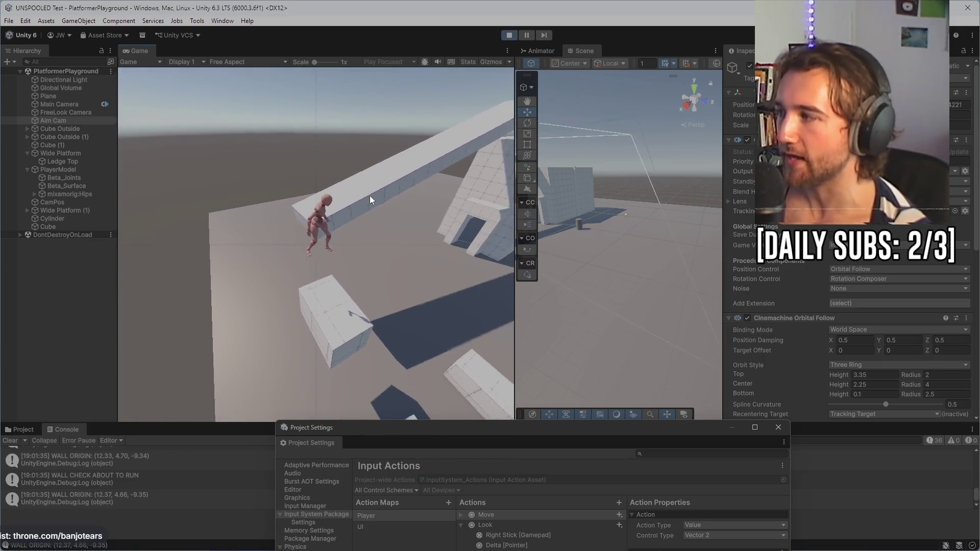
key("w")
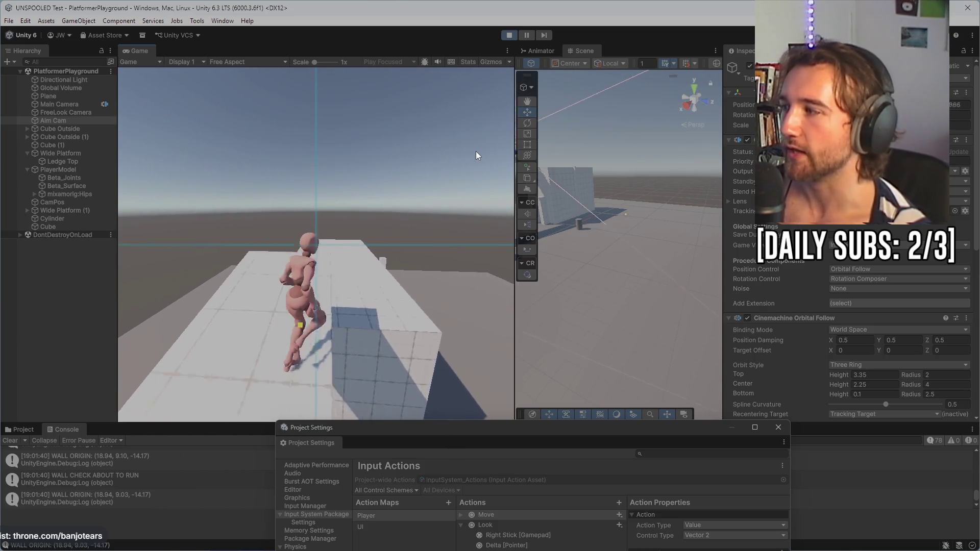
key("space")
key("a")
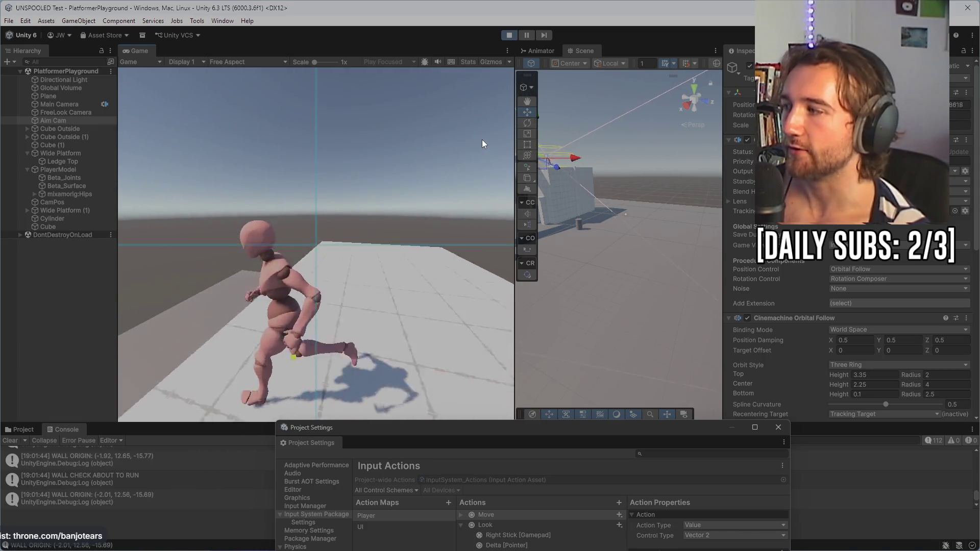
key("w")
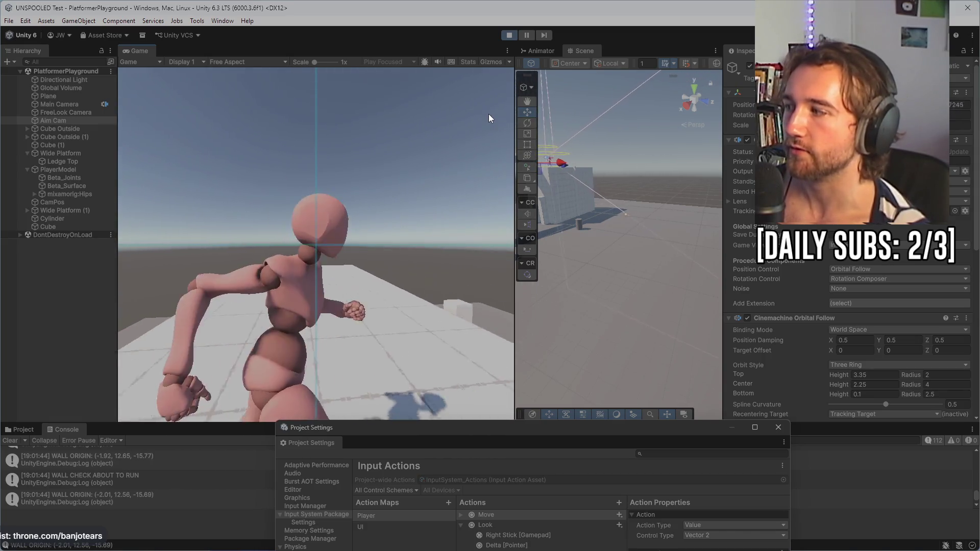
key("w")
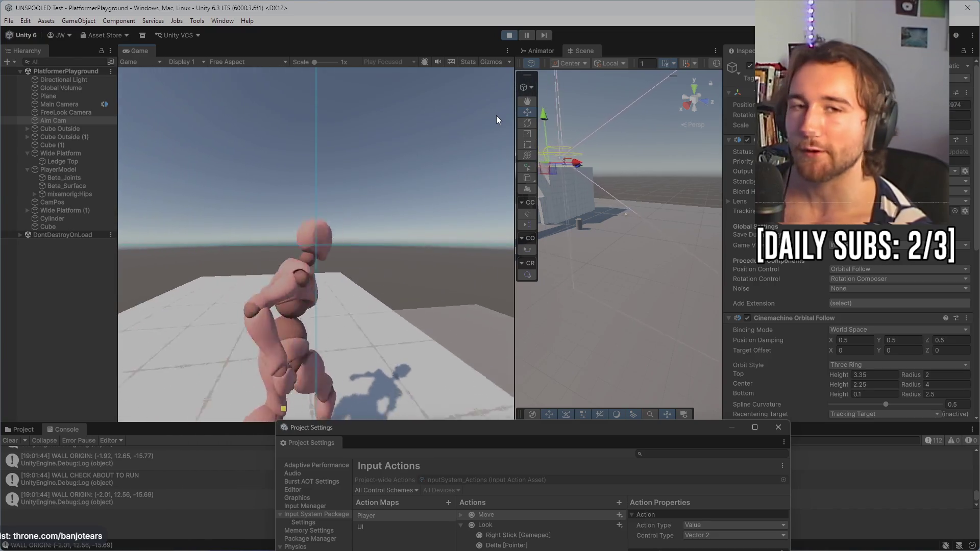
key("a")
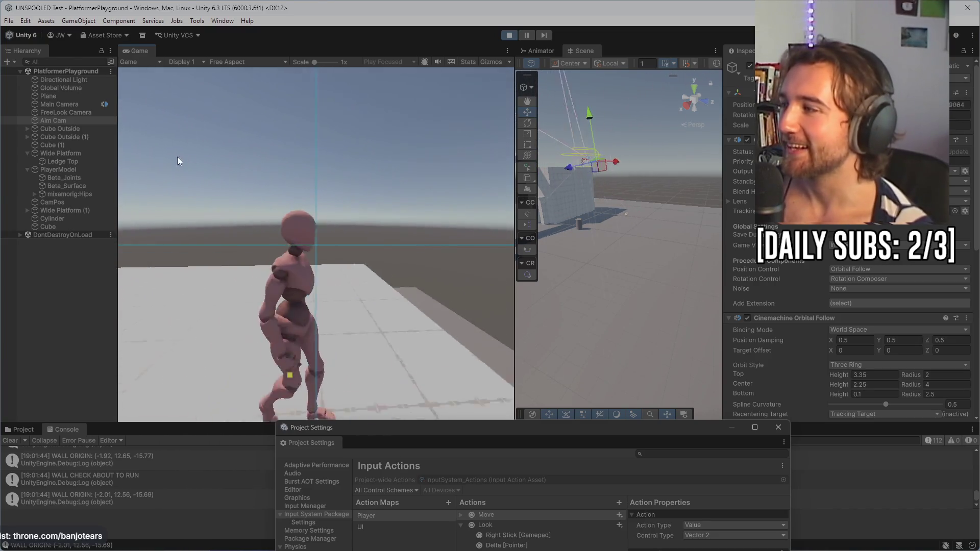
key("w")
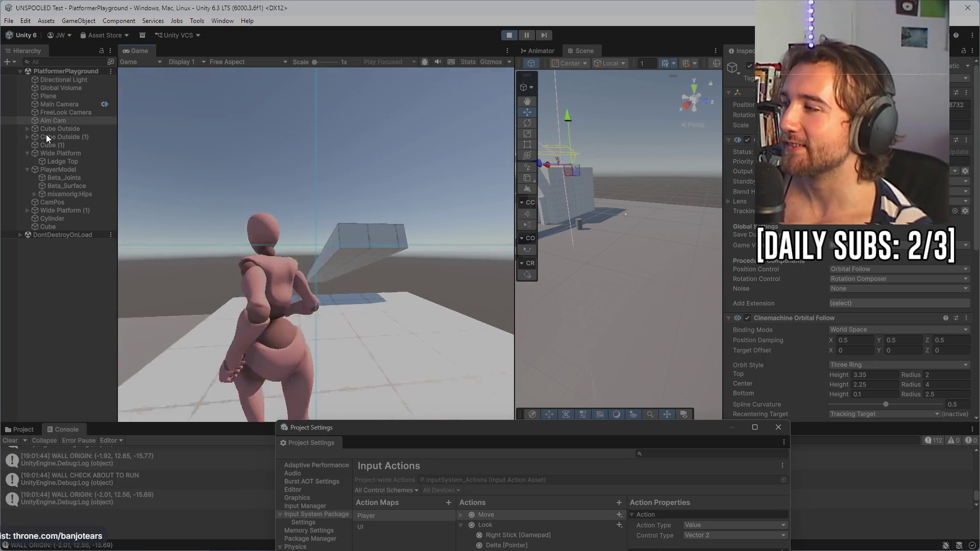
key("w")
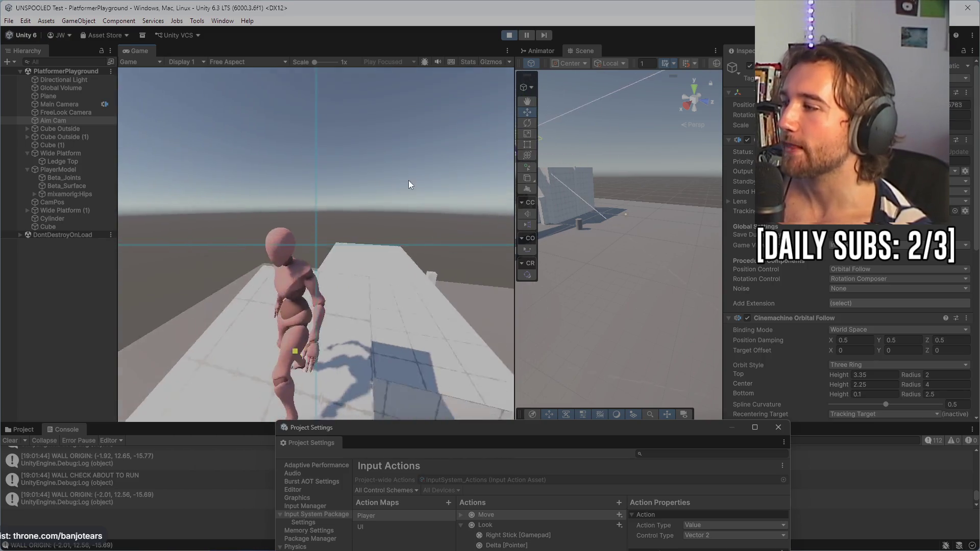
- Jump toward the cylinder, grab the wall ledge, climb on top and drop back down
key("w")
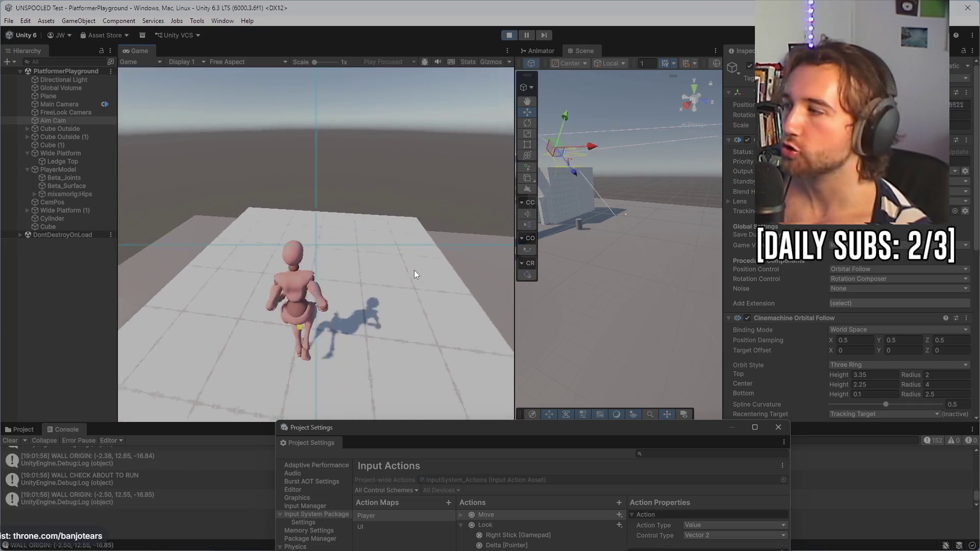
key("w")
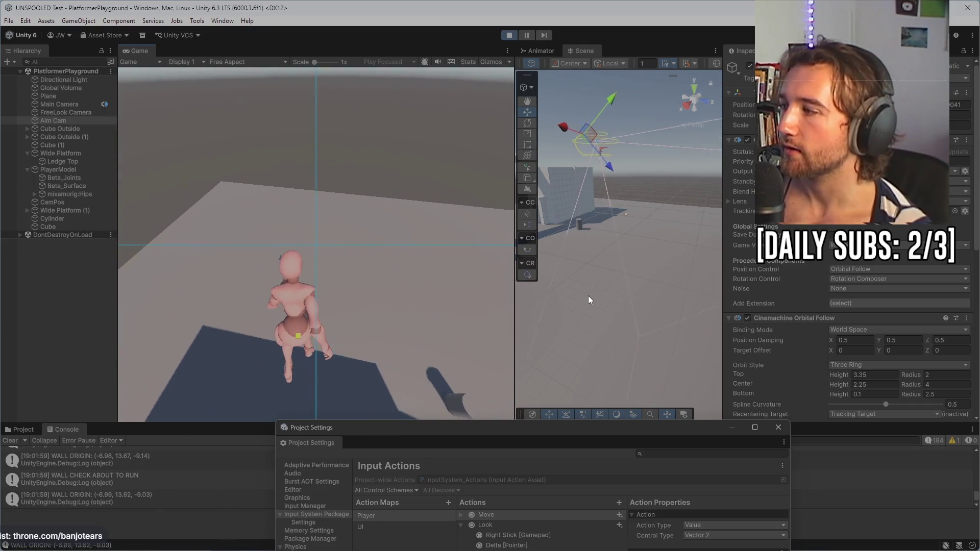
key("w")
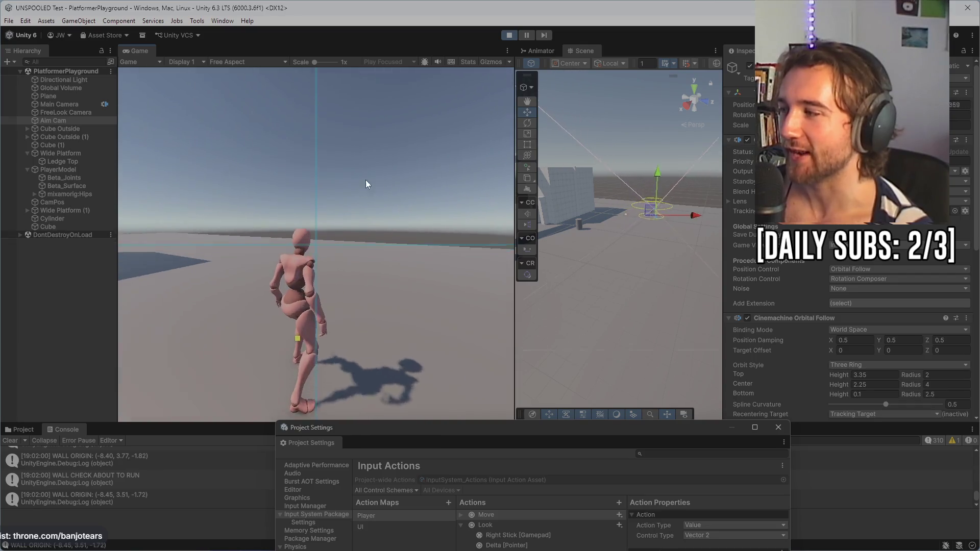
key("w")
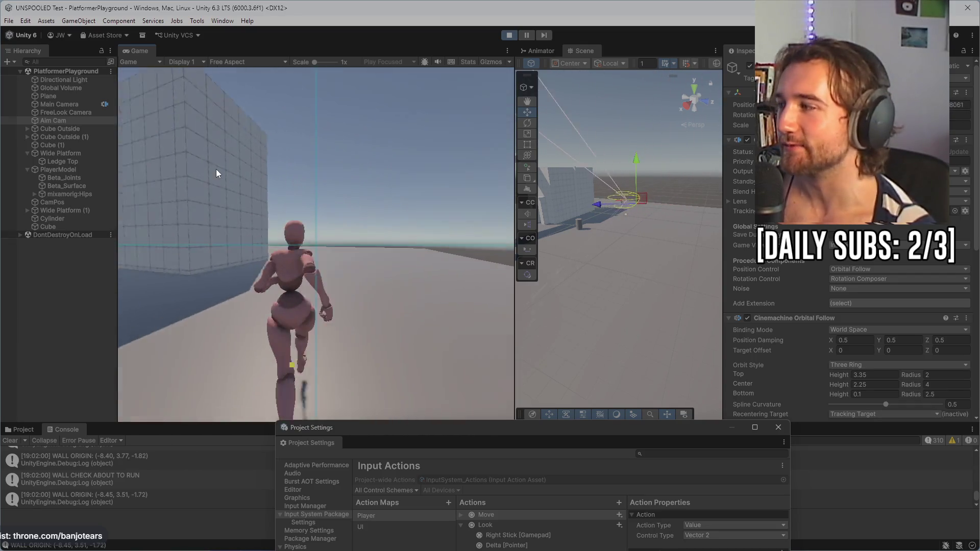
key("w")
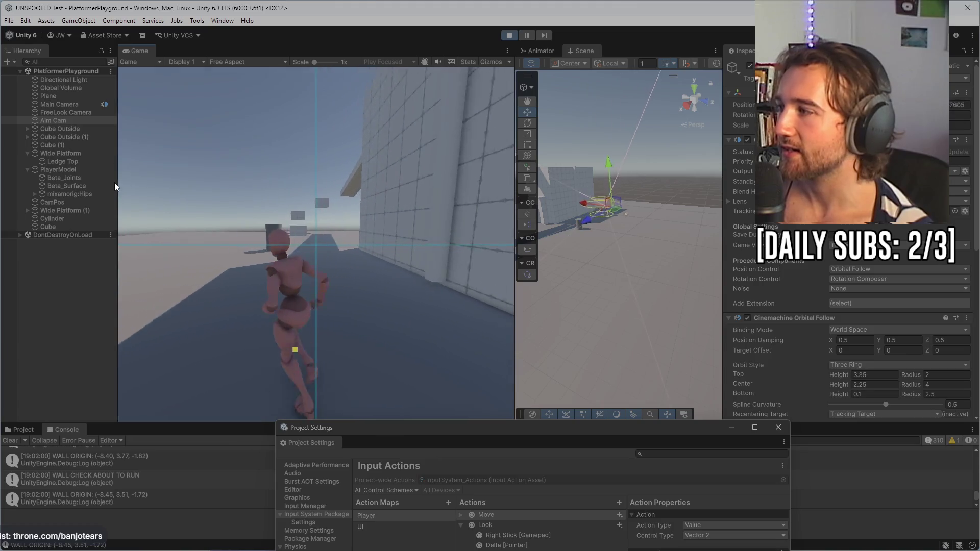
key("space")
key("w")
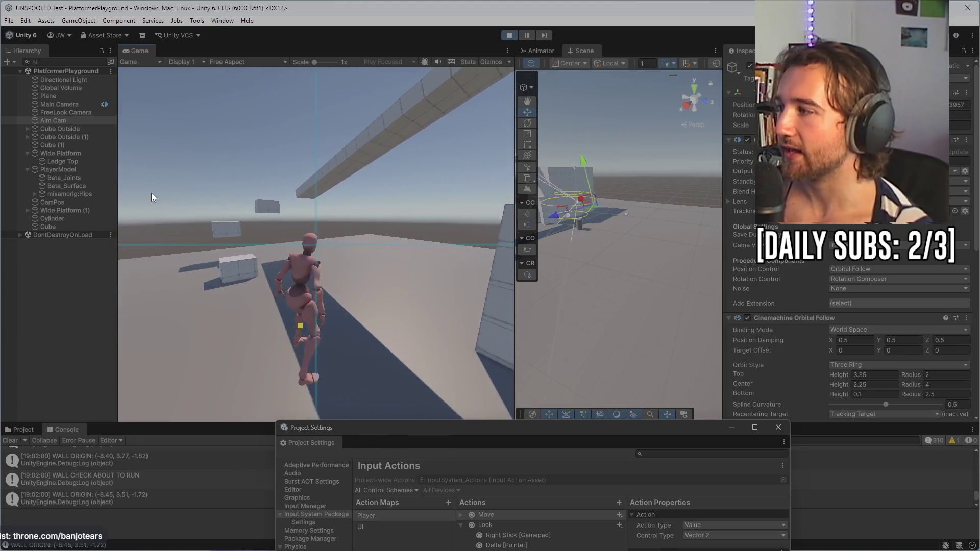
key("w")
key("space")
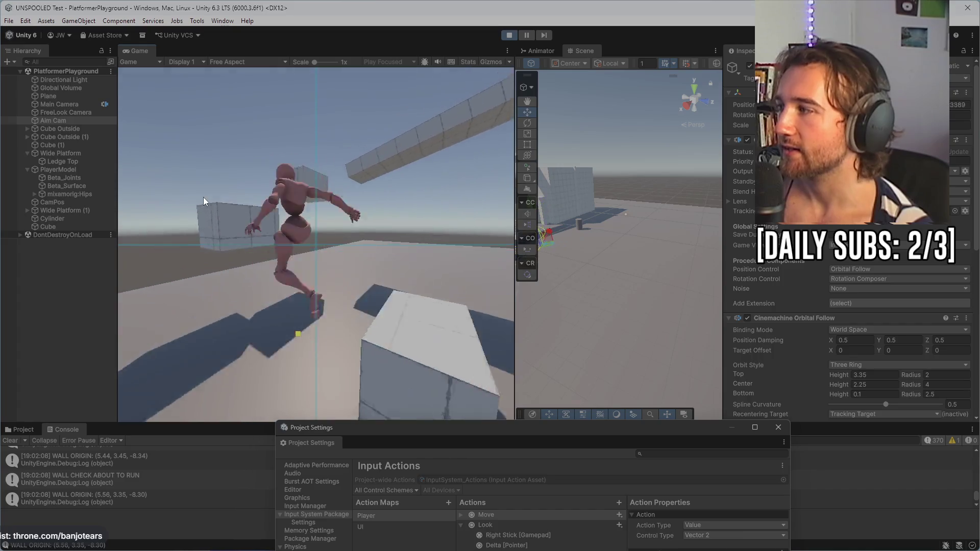
key("space")
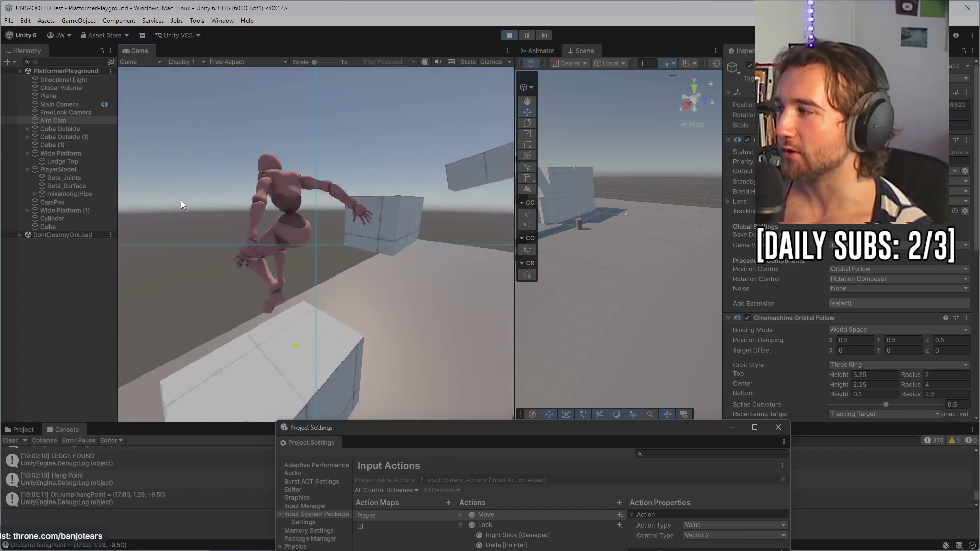
key("w")
key("w")
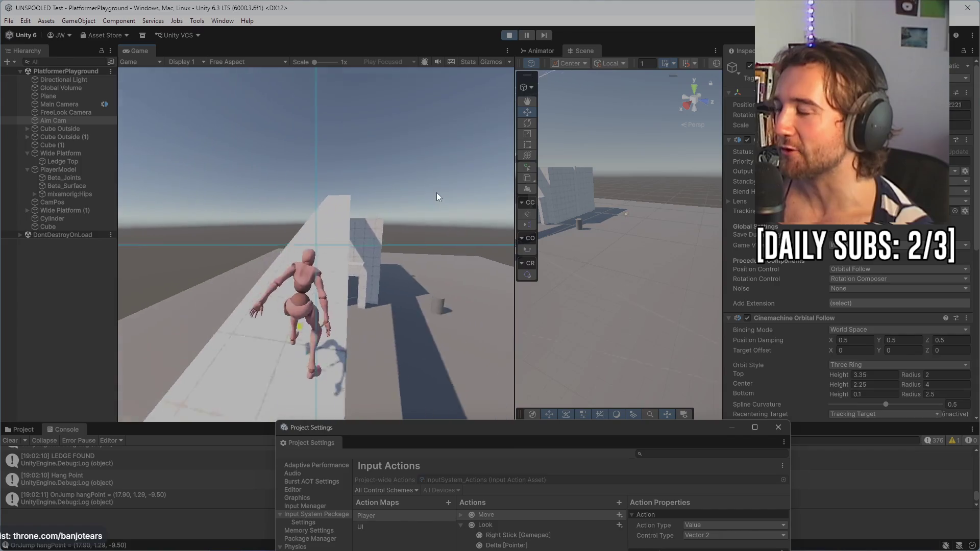
key("w")
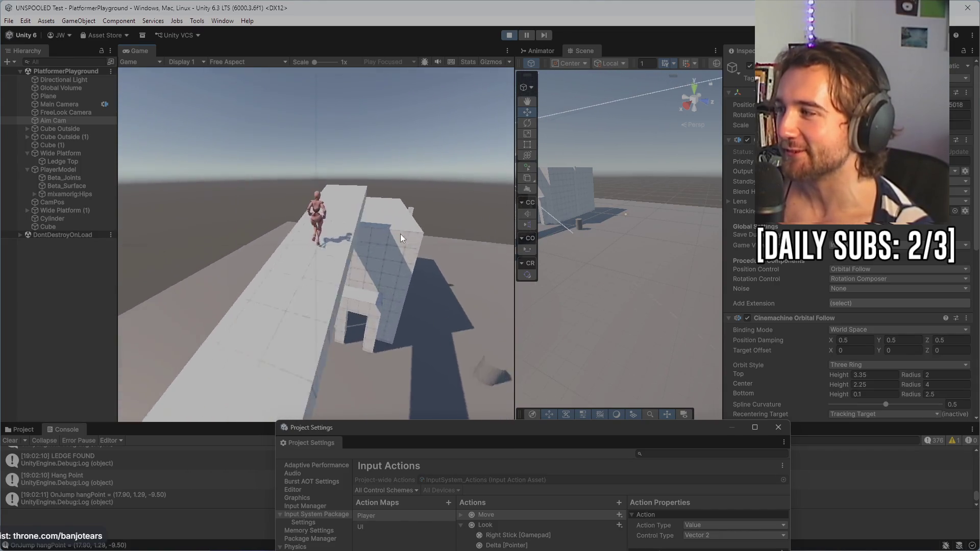
key("w")
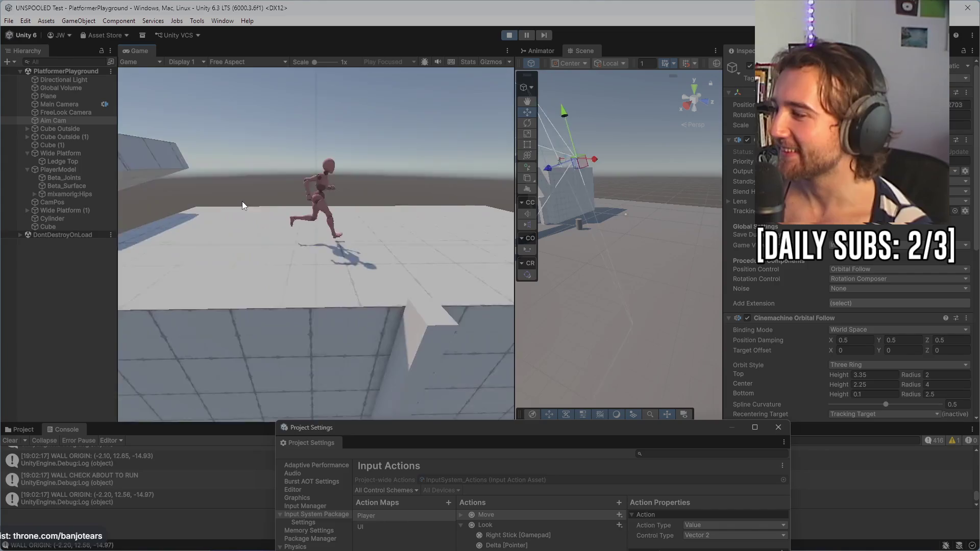
key("w")
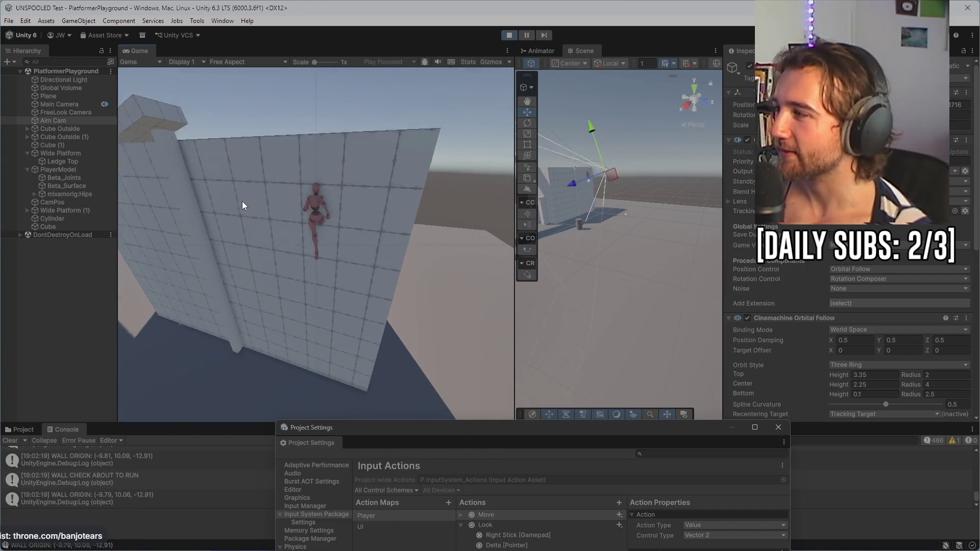
- Run past the cylinder toward the raised platform and tall wall as the camera swings
key("w")
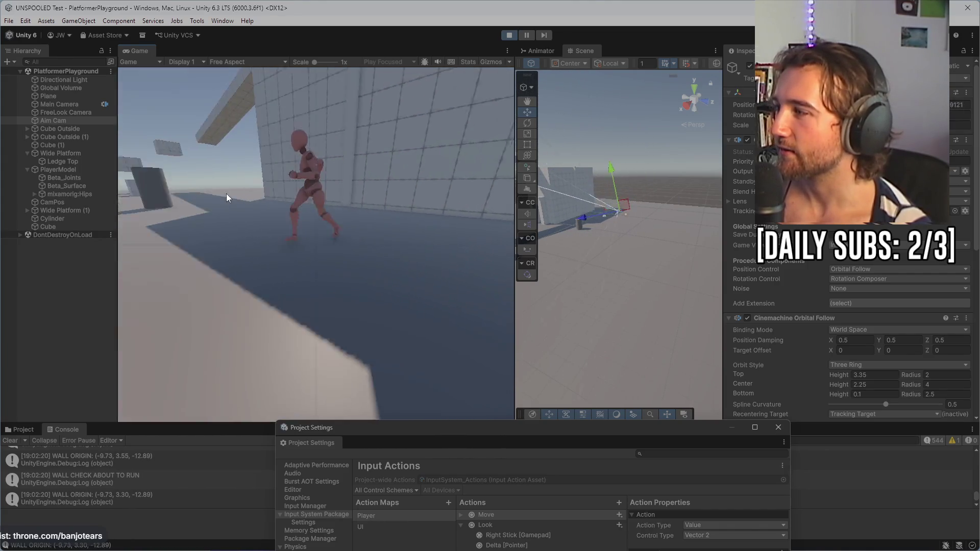
key("w")
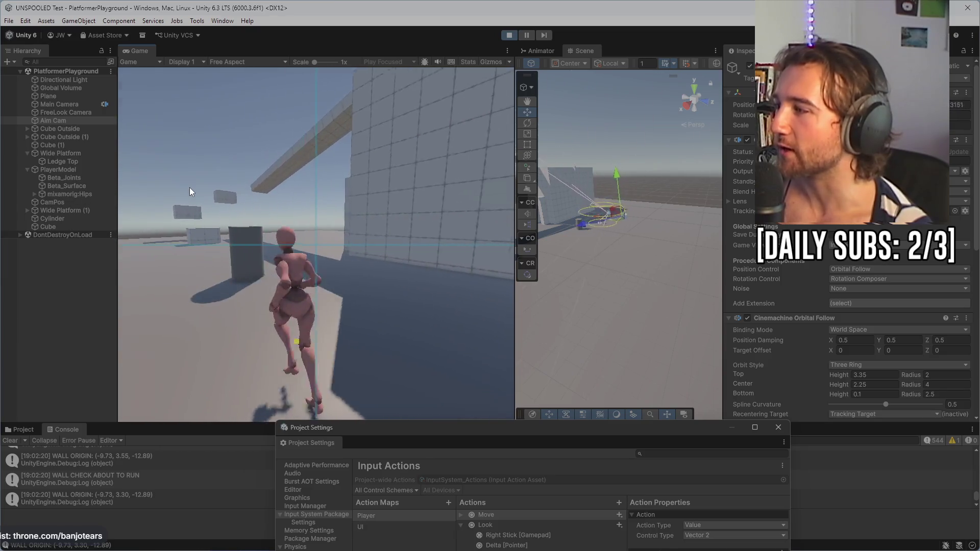
key("w")
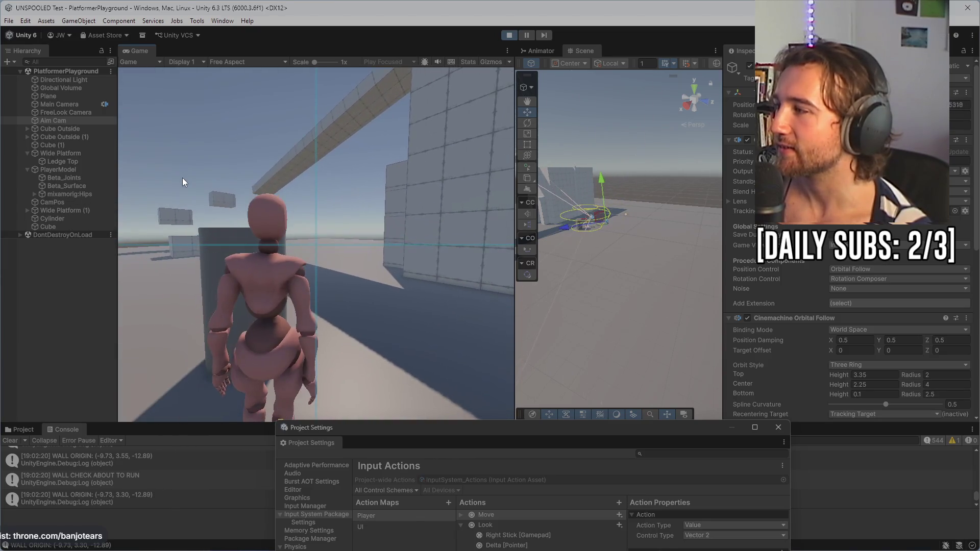
key("w")
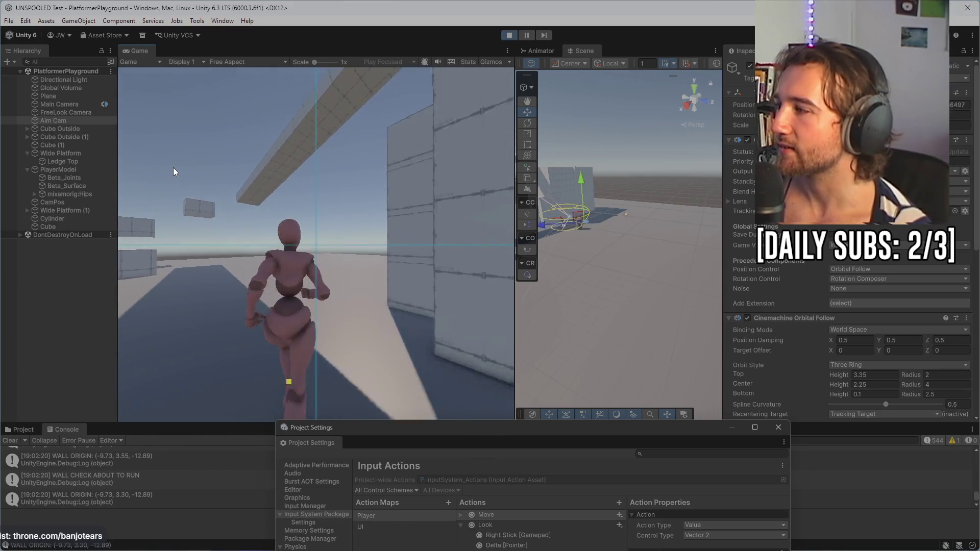
key("w")
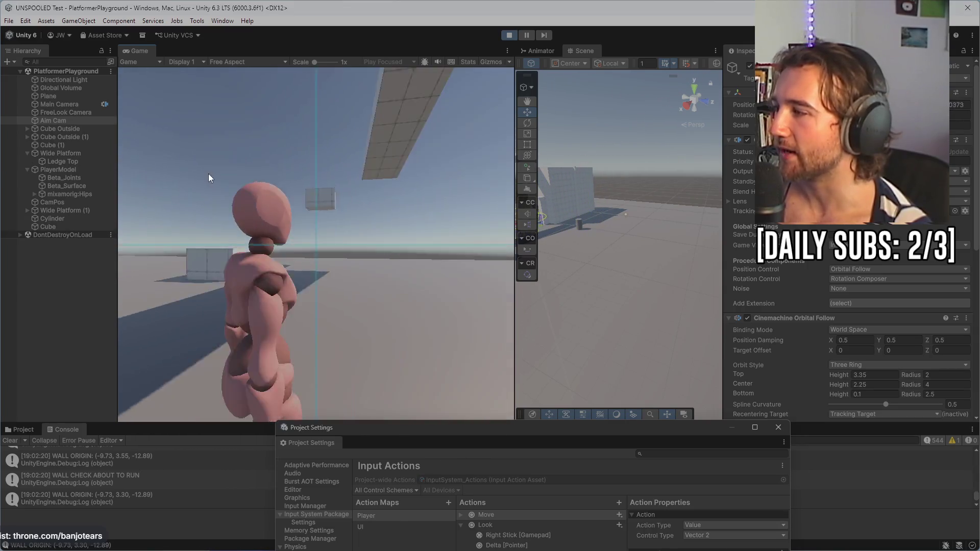
key("w")
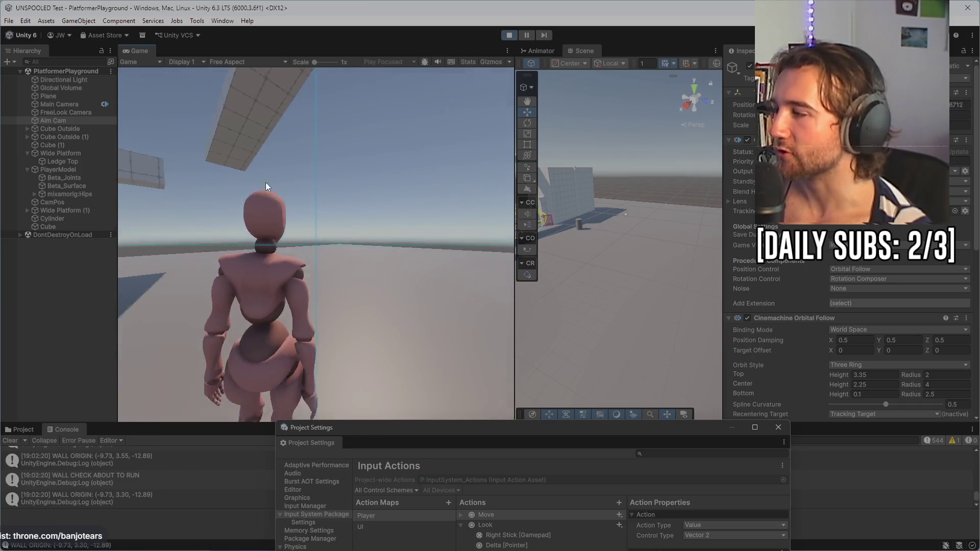
key("w")
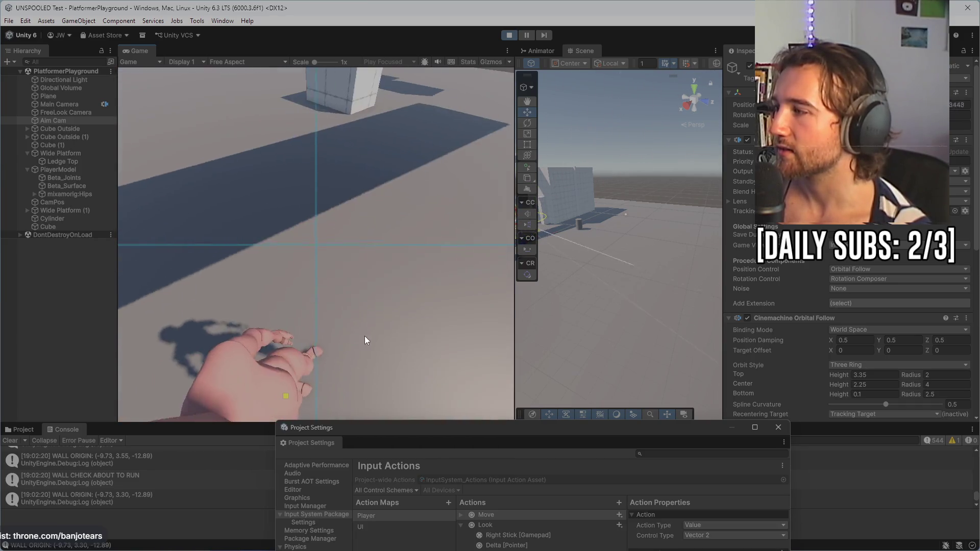
key("w")
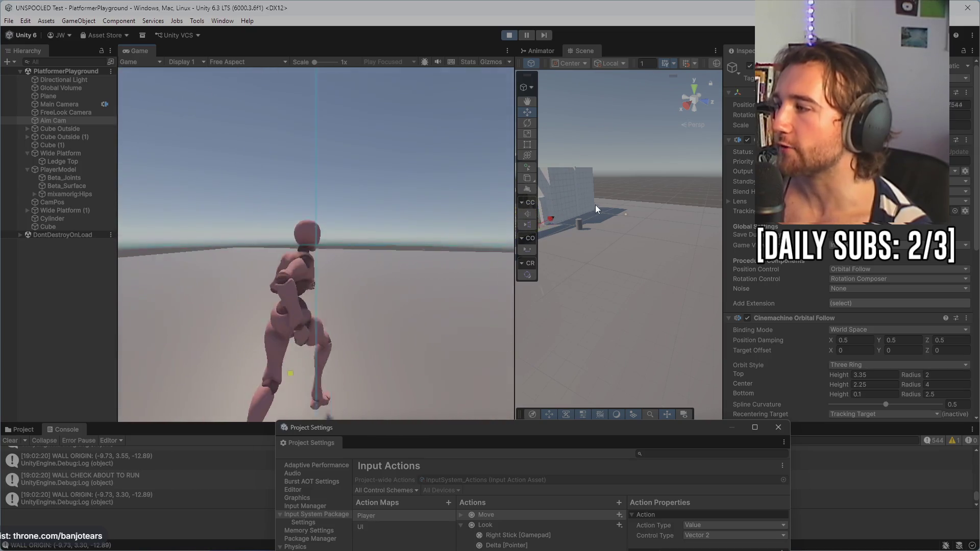
key("w")
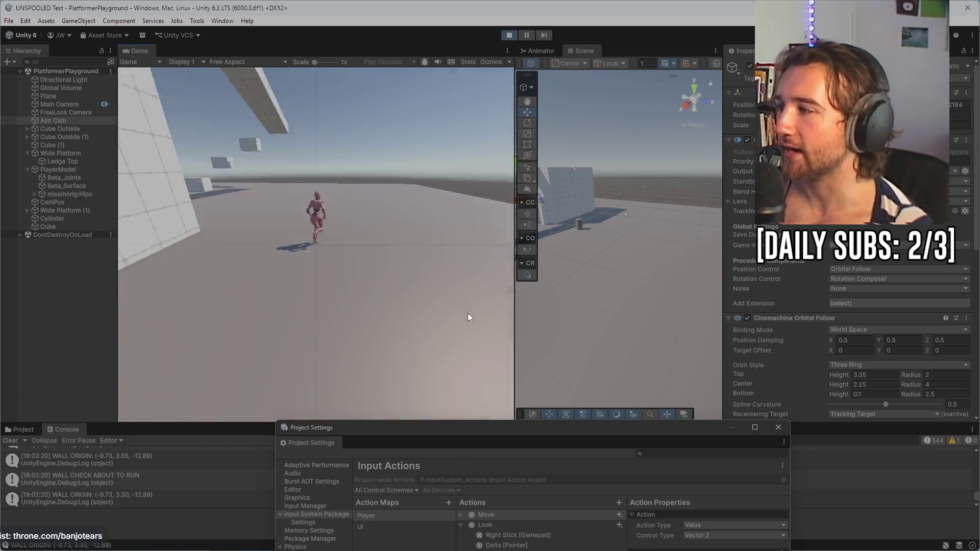
- Jump across the boxes onto the long wall, run along it, then stop playing with Ctrl+P
key("w")
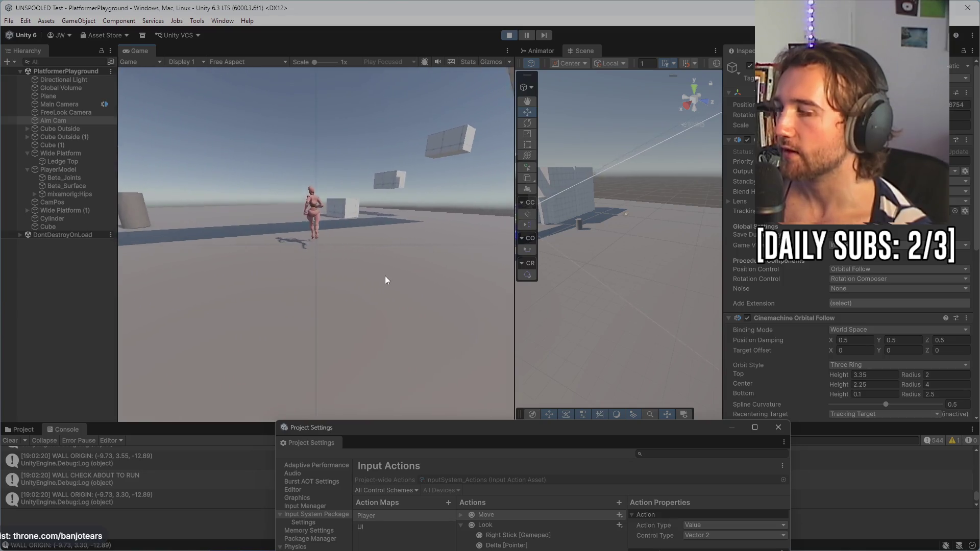
key("space")
key("w")
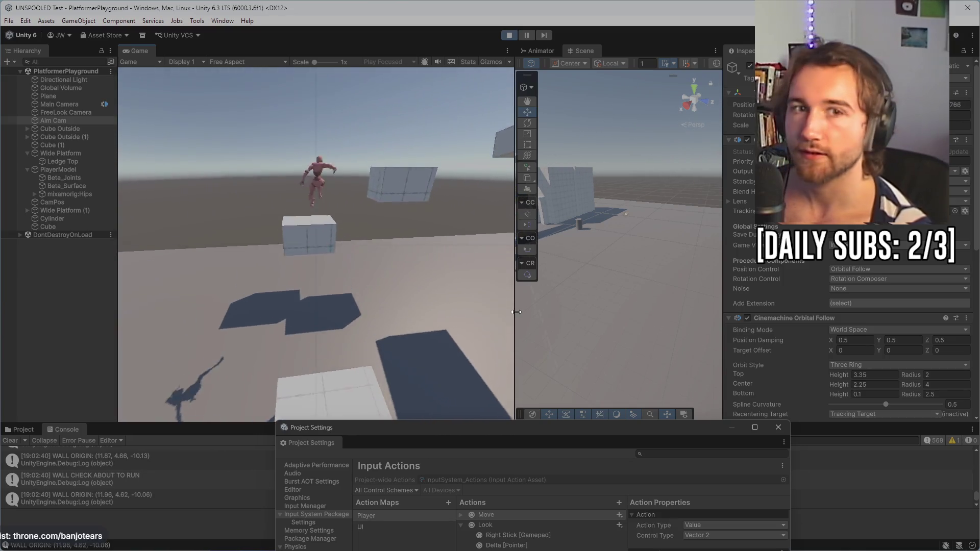
key("w")
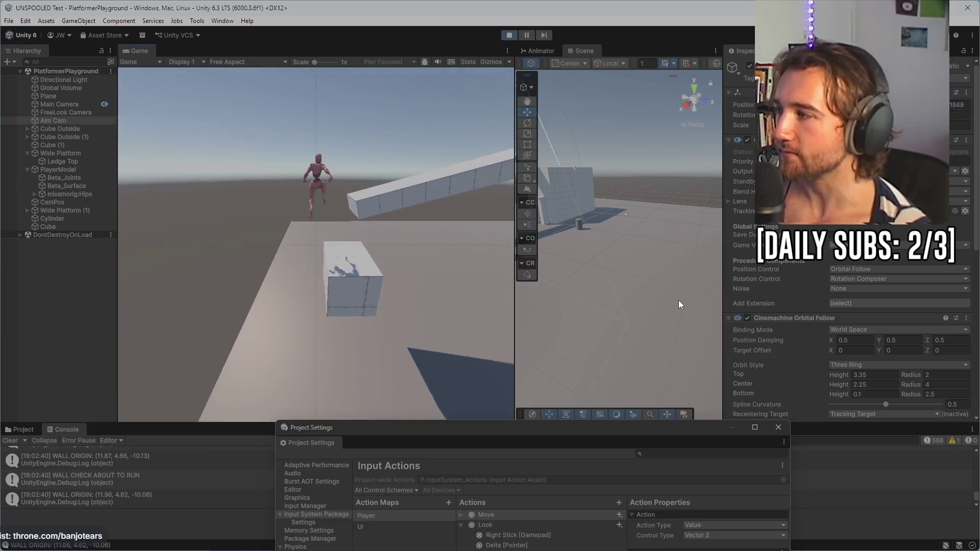
key("w")
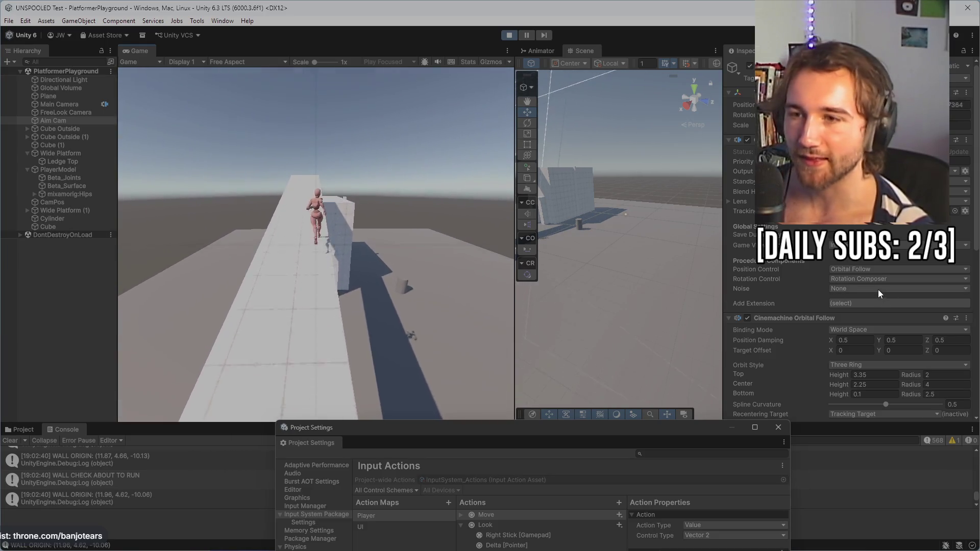
key("w")
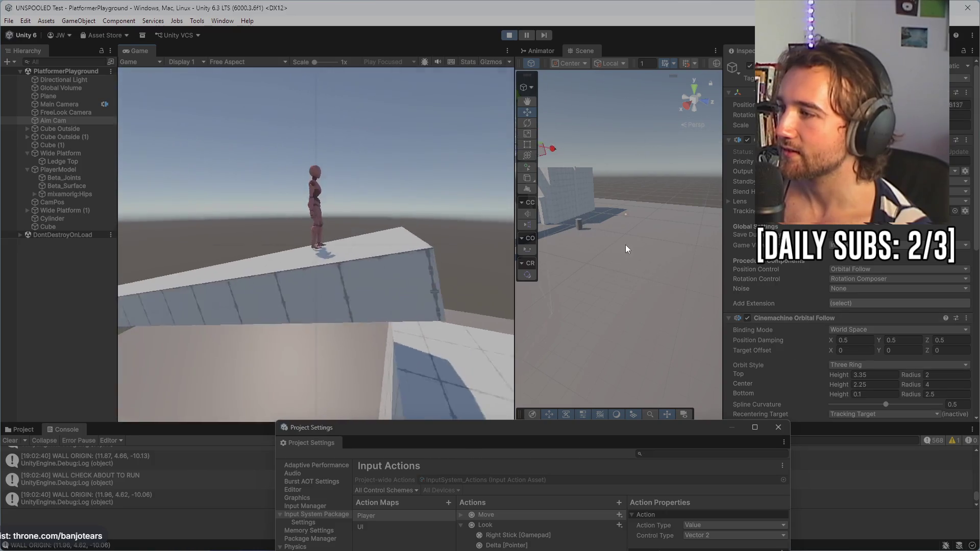
key("w")
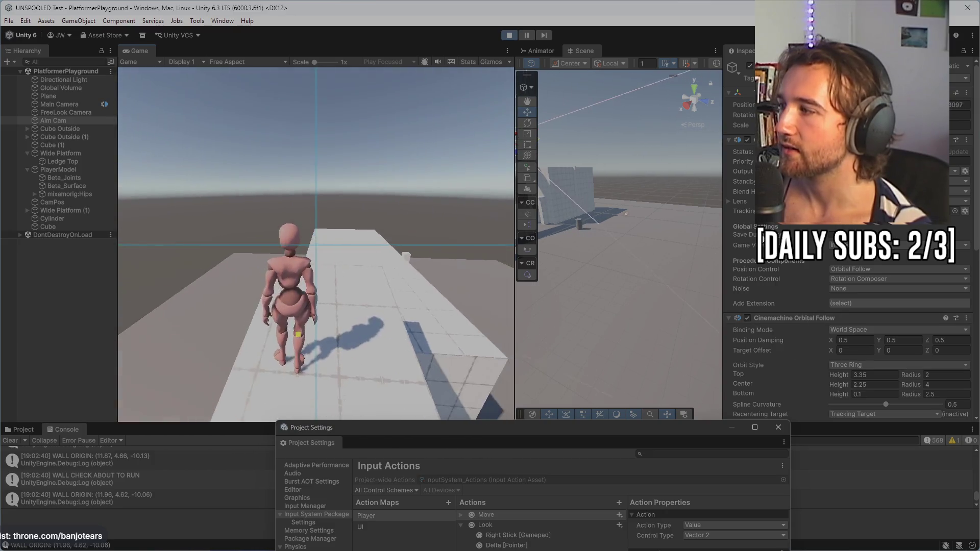
key("w")
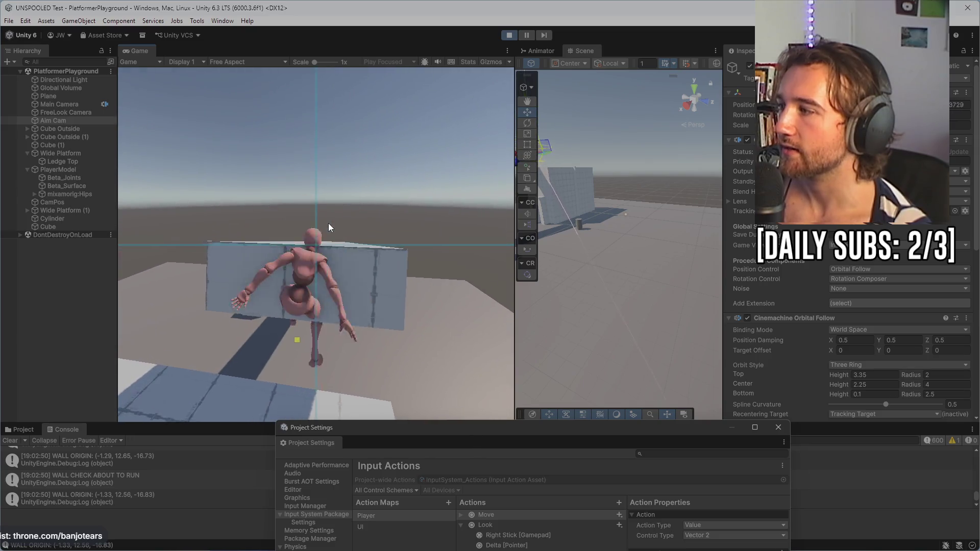
key("w")
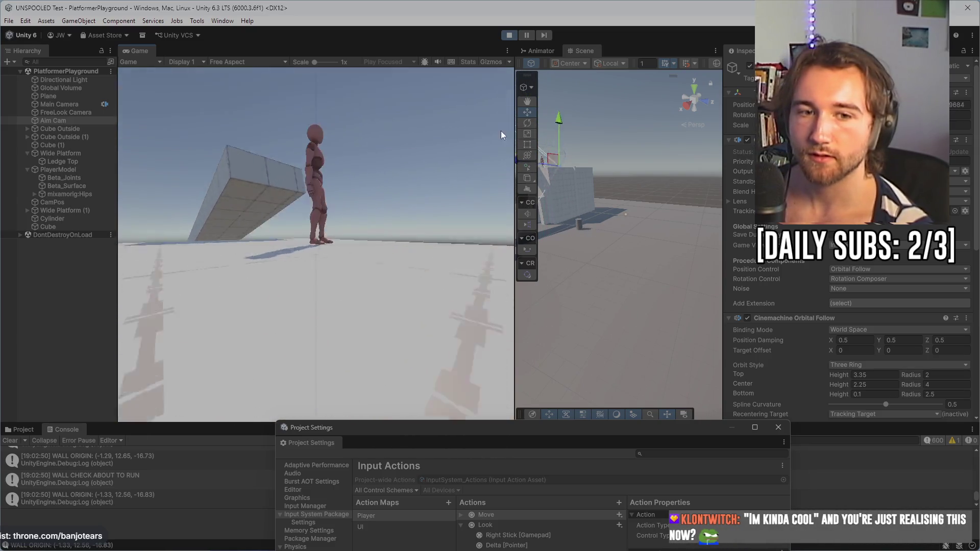
key("ctrl+p")
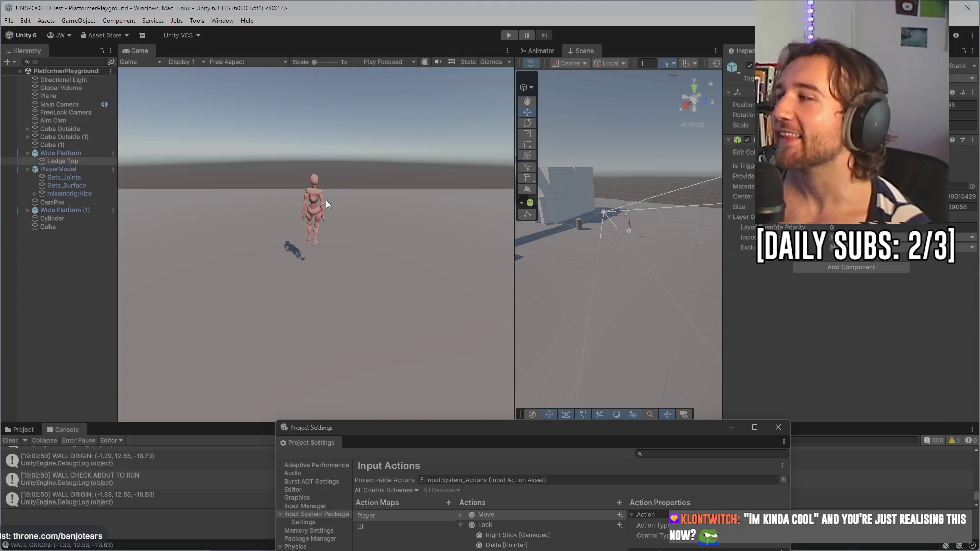
- Duplicate the Climbing Surface as a new pole and move it up and to the left
scroll(554, 221, "down", 10)
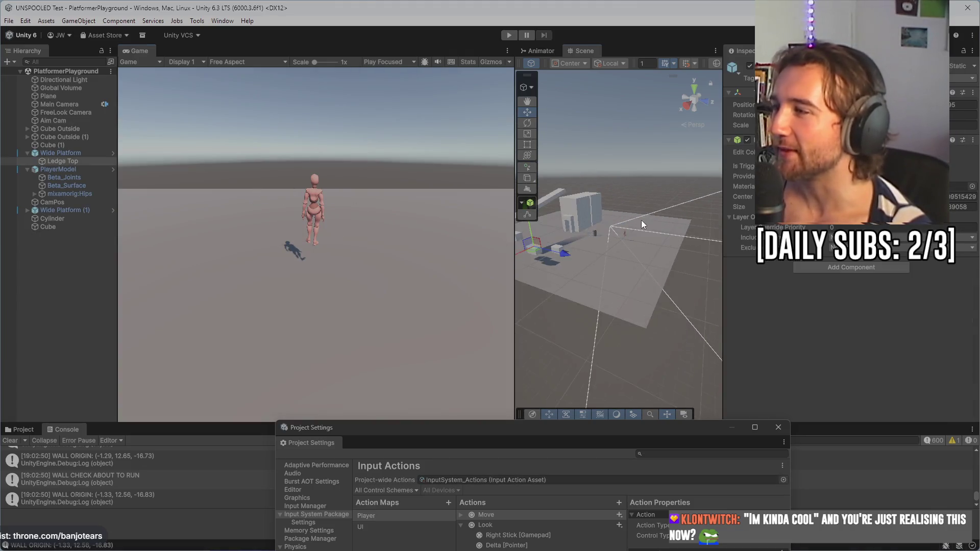
left_click_drag(610, 209, 641, 313)
scroll(638, 311, "up", 5)
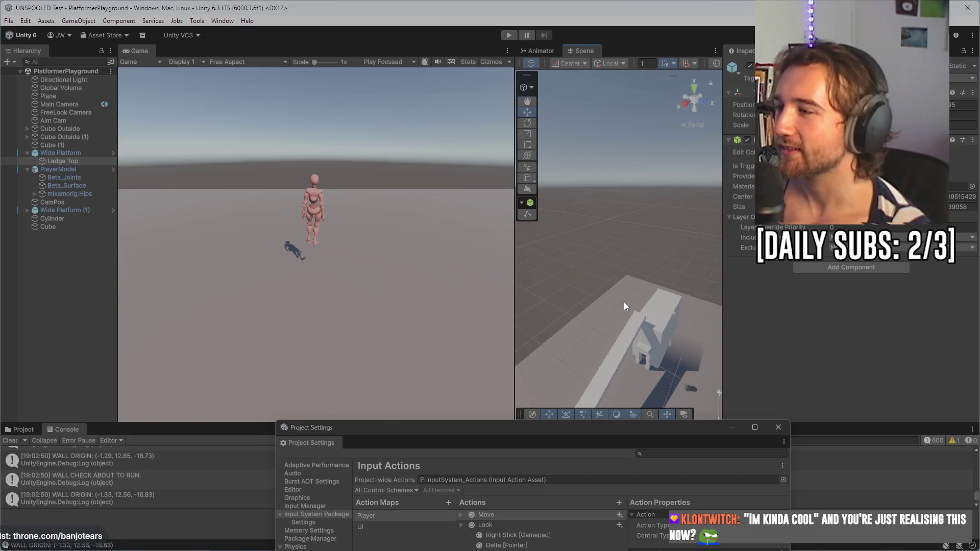
scroll(617, 308, "up", 3)
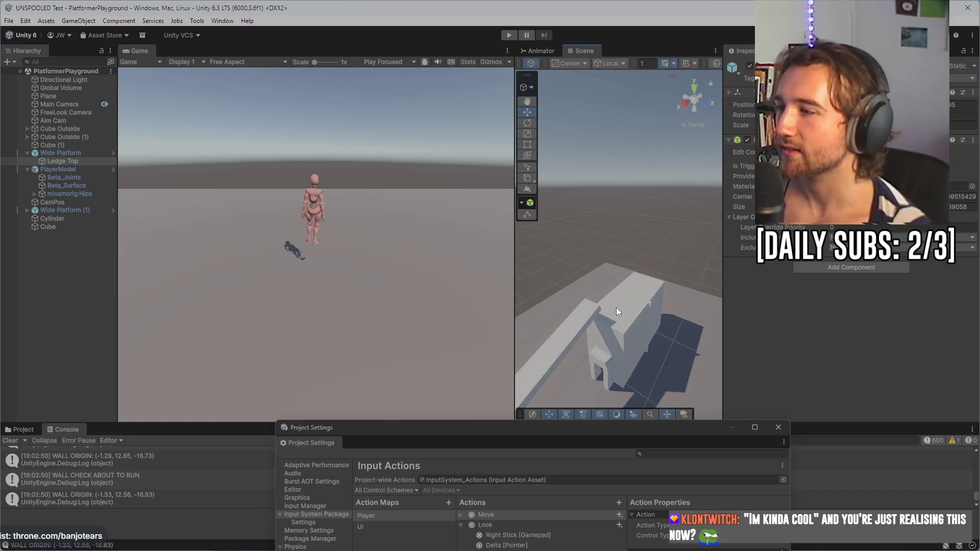
left_click(650, 306)
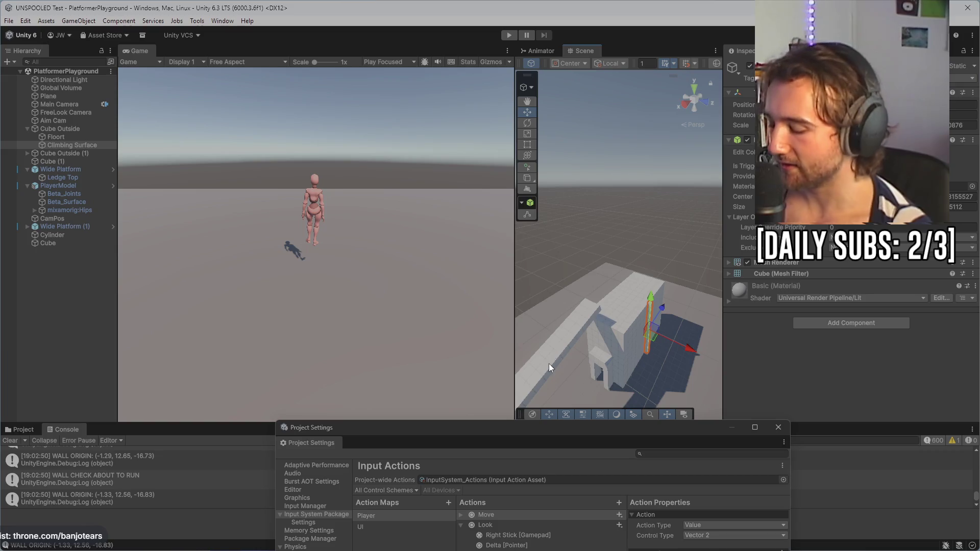
left_click(602, 283)
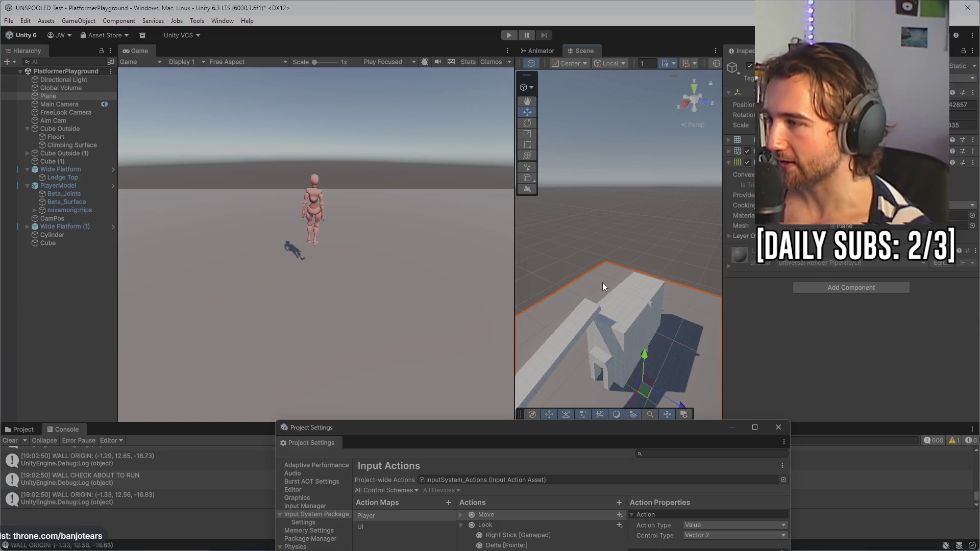
key("ctrl+v")
left_click_drag(649, 286, 656, 203)
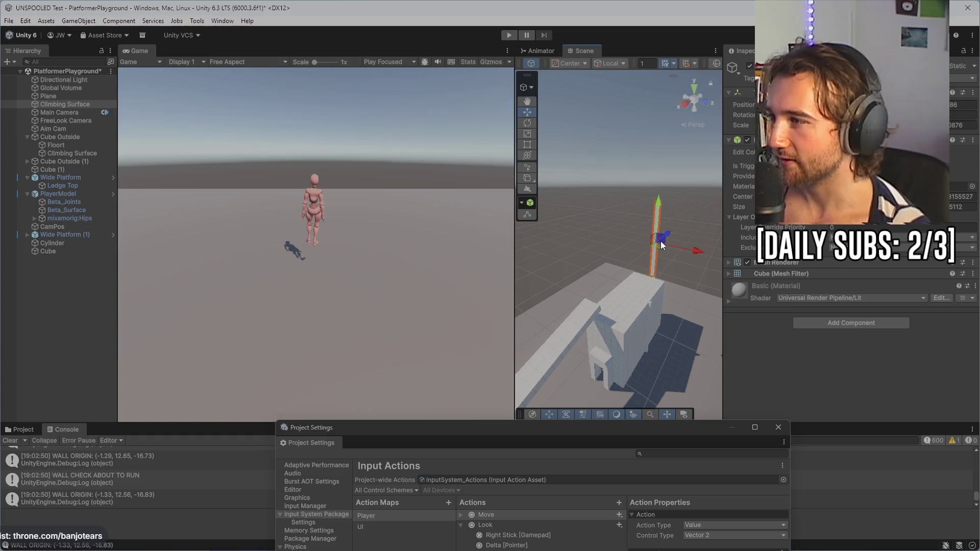
mouse_move(661, 246)
left_mouse_down()
mouse_move(602, 275)
mouse_move(580, 268)
mouse_move(611, 301)
mouse_move(573, 309)
left_mouse_up()
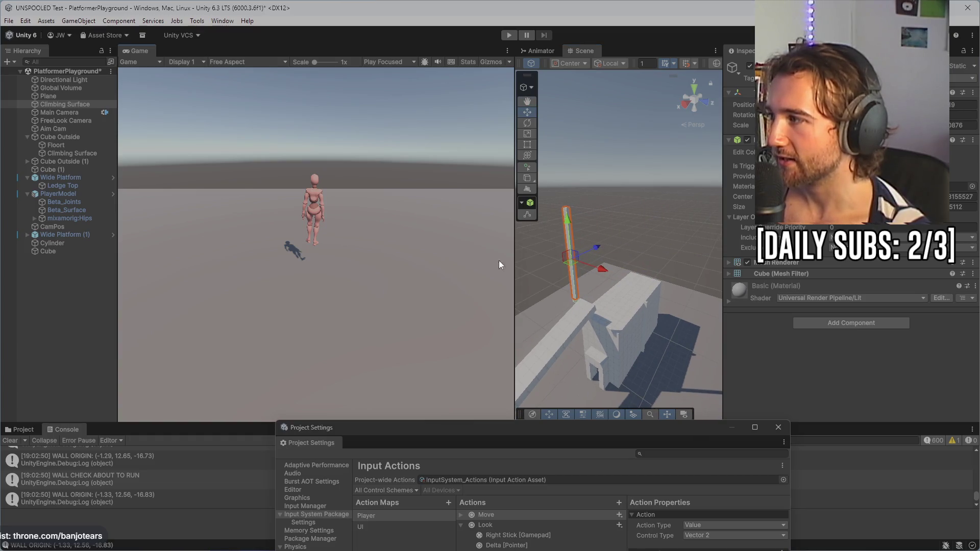
scroll(572, 320, "up", 5)
mouse_move(605, 321)
left_mouse_down()
mouse_move(615, 338)
mouse_move(582, 299)
mouse_move(617, 334)
mouse_move(613, 310)
mouse_move(625, 320)
mouse_move(632, 369)
left_mouse_up()
- Nudge the pole slightly right and widen the Scene view
key("c")
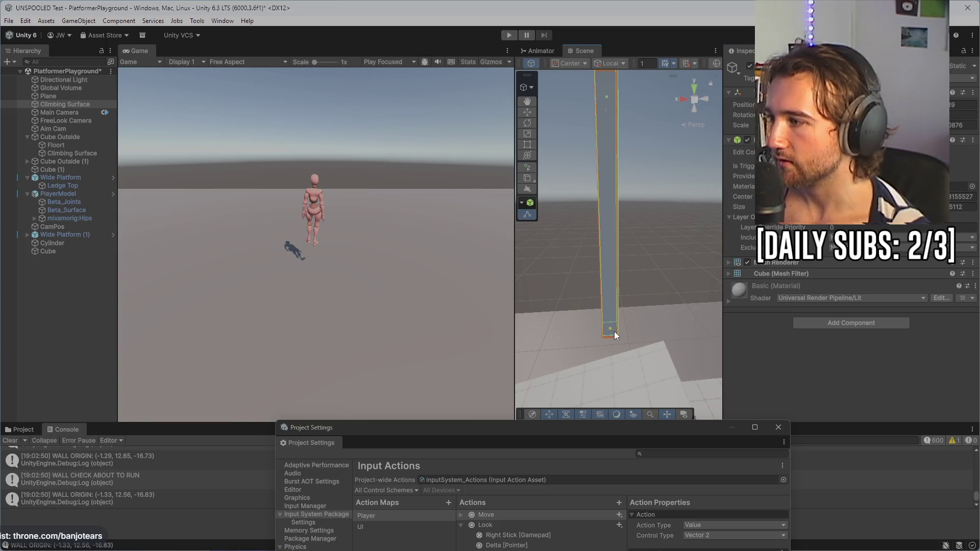
mouse_move(640, 318)
left_mouse_down()
mouse_move(633, 62)
mouse_move(605, 249)
mouse_move(631, 247)
mouse_move(647, 376)
mouse_move(798, 426)
mouse_move(682, 332)
mouse_move(711, 281)
mouse_move(653, 283)
mouse_move(642, 242)
mouse_move(608, 216)
mouse_move(600, 188)
mouse_move(592, 210)
mouse_move(551, 213)
left_mouse_up()
left_click(630, 247)
left_click(669, 243)
mouse_move(581, 244)
left_mouse_down()
mouse_move(604, 250)
mouse_move(596, 247)
left_mouse_up()
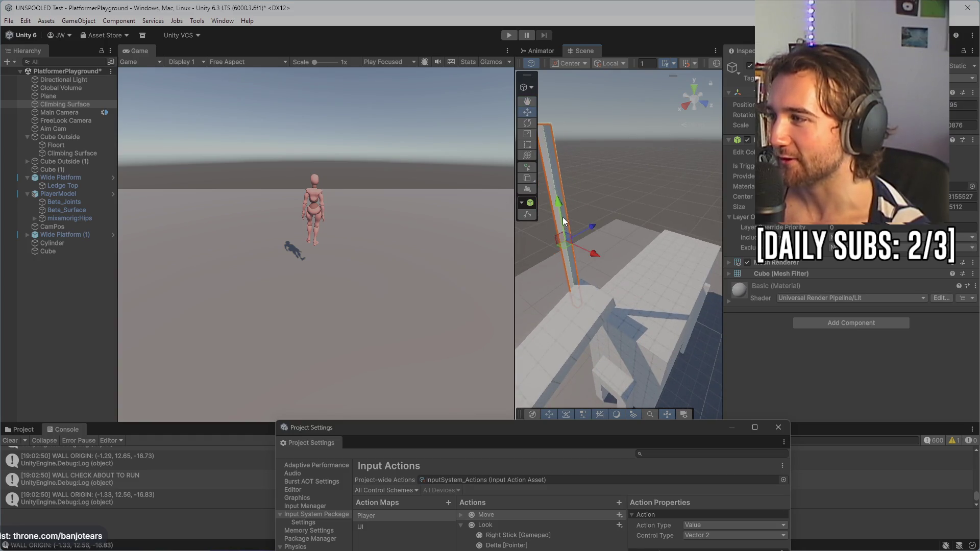
mouse_move(559, 173)
left_mouse_down()
mouse_move(667, 277)
mouse_move(659, 339)
mouse_move(619, 244)
left_mouse_up()
right_click(605, 146)
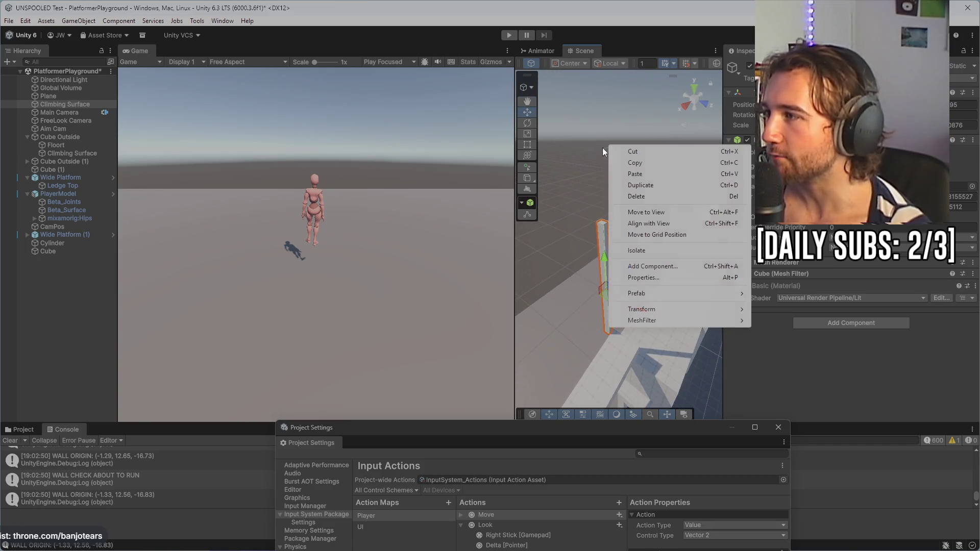
left_click(595, 222)
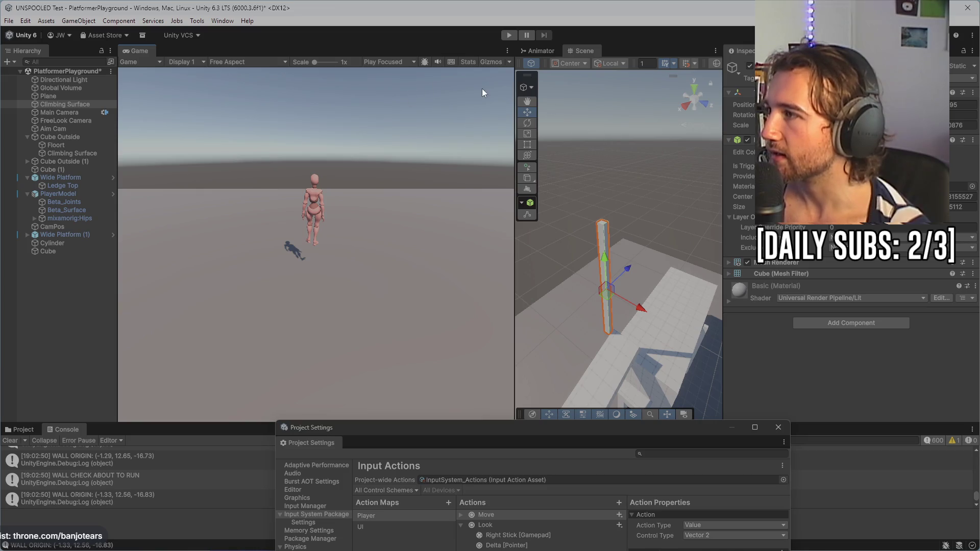
left_click_drag(512, 82, 367, 91)
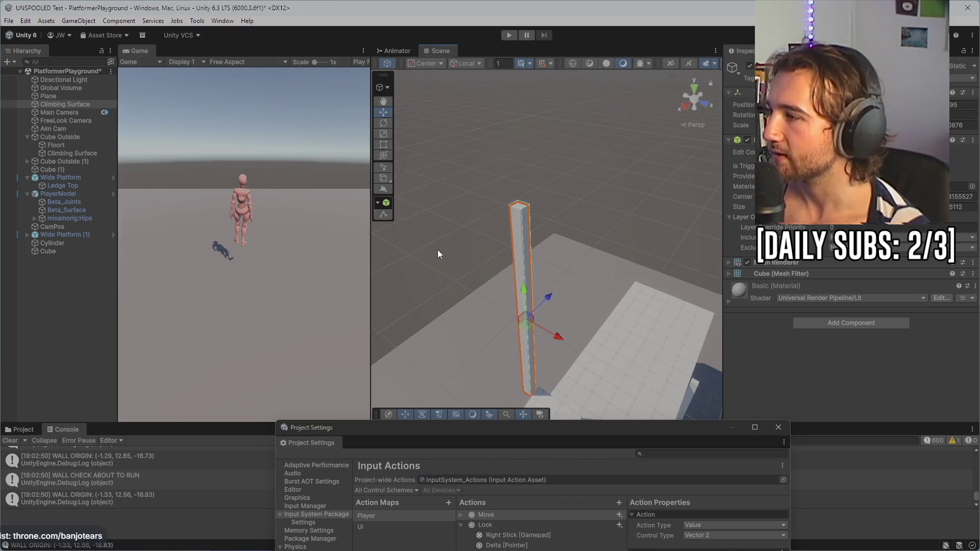
- Draw a test ProBuilder cube, move it toward the lower left, then delete it
right_click(459, 286)
left_click(389, 366)
left_click(452, 320)
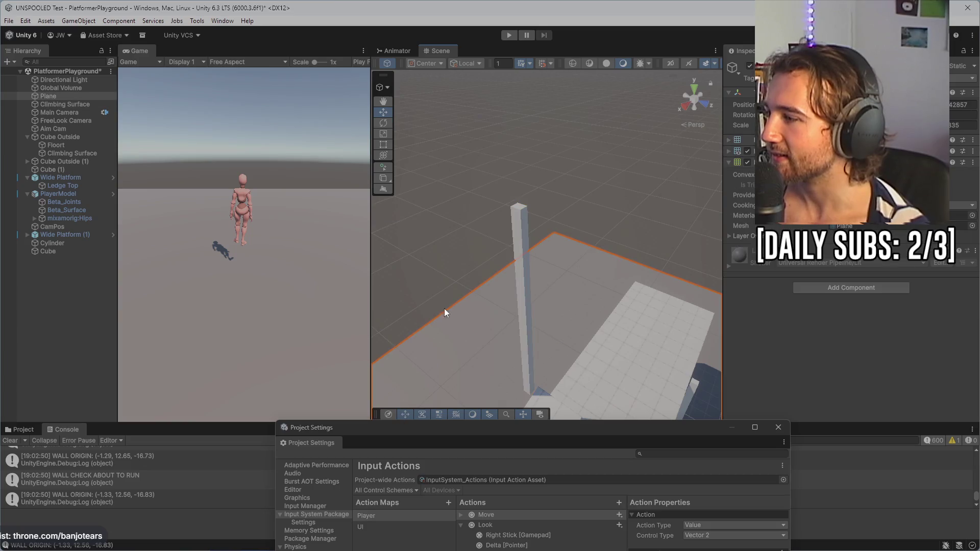
left_click(387, 176)
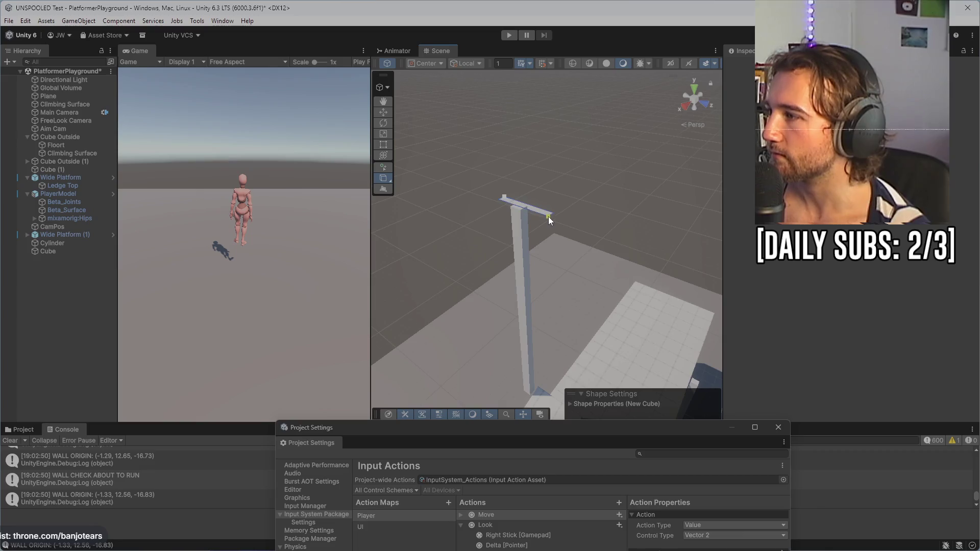
left_click(507, 174)
left_click_drag(568, 204, 479, 280)
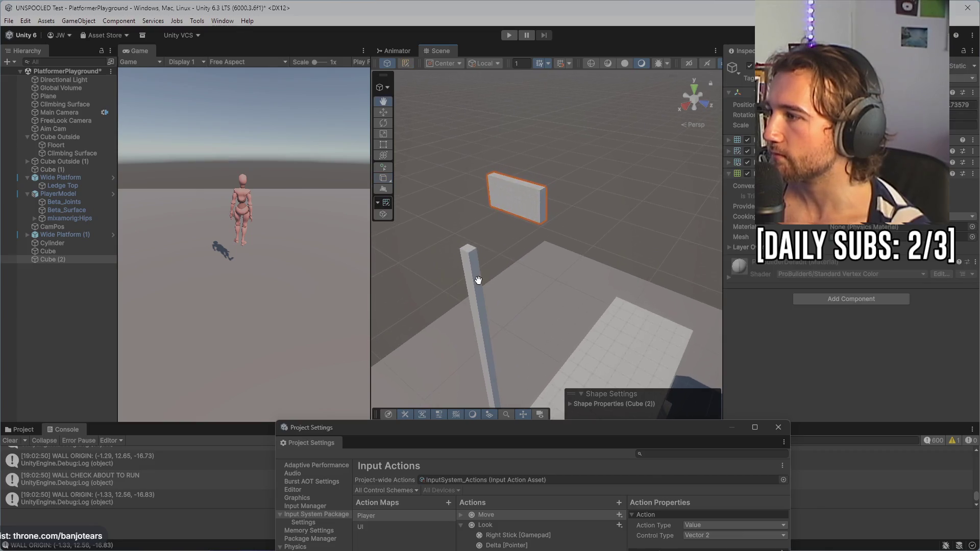
left_click(382, 114)
mouse_move(512, 202)
left_mouse_down()
mouse_move(427, 358)
mouse_move(443, 374)
mouse_move(436, 263)
mouse_move(453, 216)
left_mouse_up()
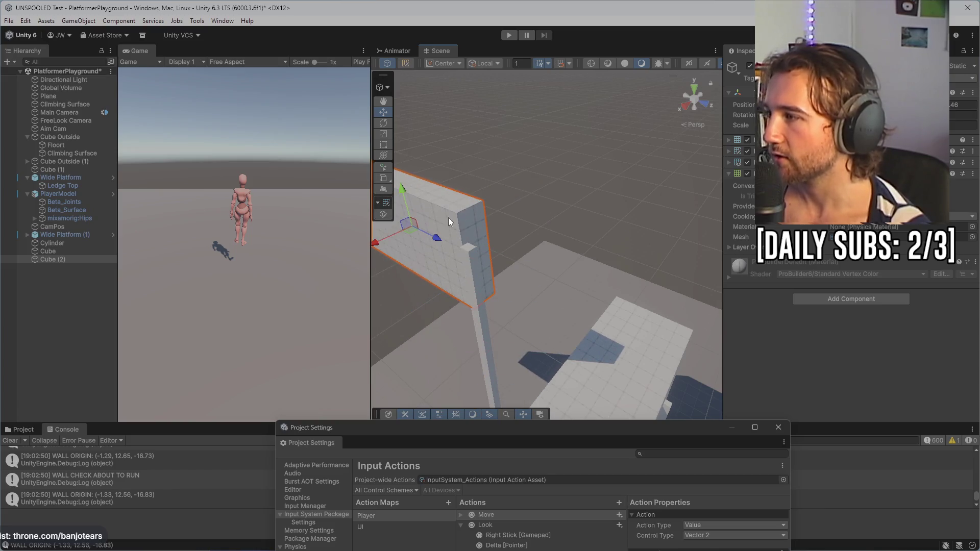
key("Delete")
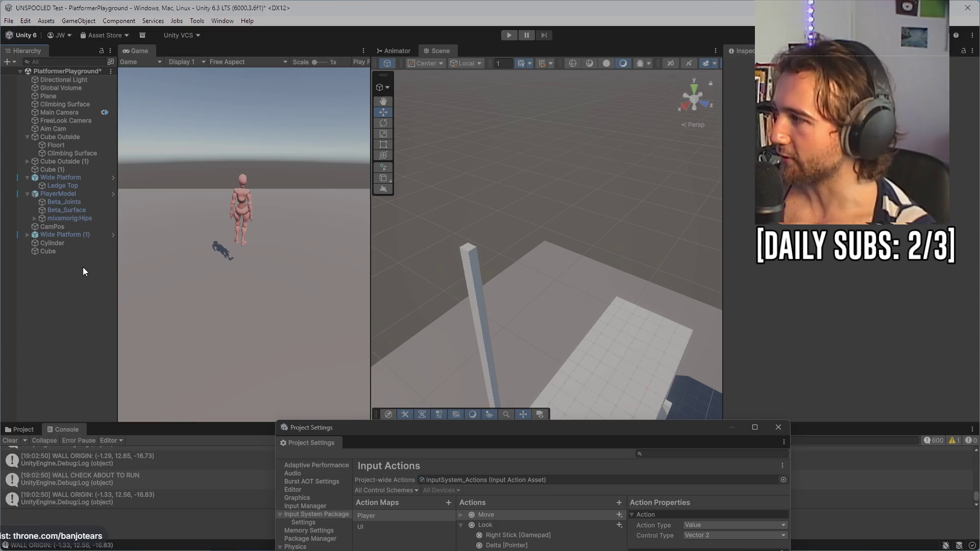
- Draw a wide flat ProBuilder slab, Cube (2), on the ground beside the pillar
right_click(464, 217)
mouse_move(565, 224)
left_mouse_down()
mouse_move(652, 209)
mouse_move(547, 219)
mouse_move(441, 262)
mouse_move(564, 284)
mouse_move(557, 260)
left_mouse_up()
left_click(552, 263)
left_click(468, 232)
left_click(384, 180)
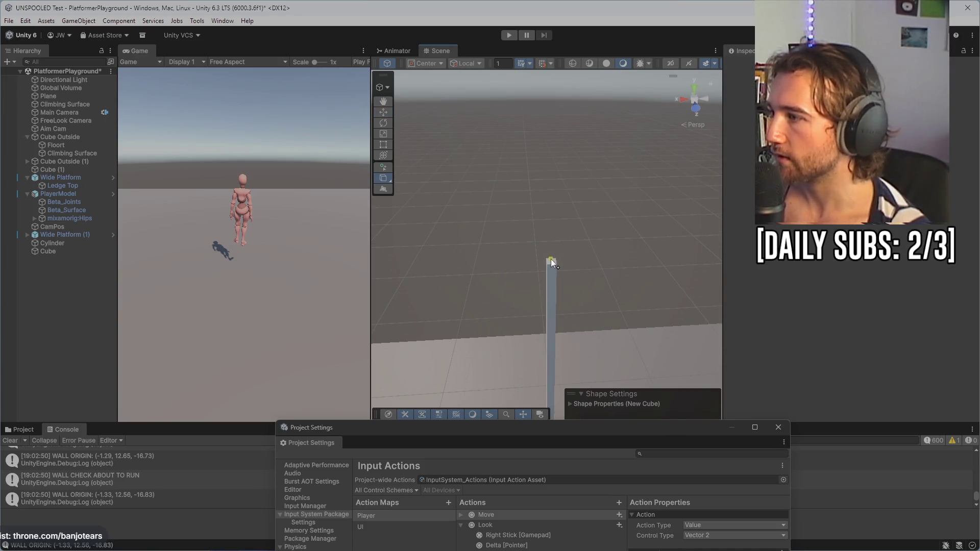
mouse_move(504, 244)
left_mouse_down()
mouse_move(559, 268)
mouse_move(548, 252)
left_mouse_up()
left_click(537, 250)
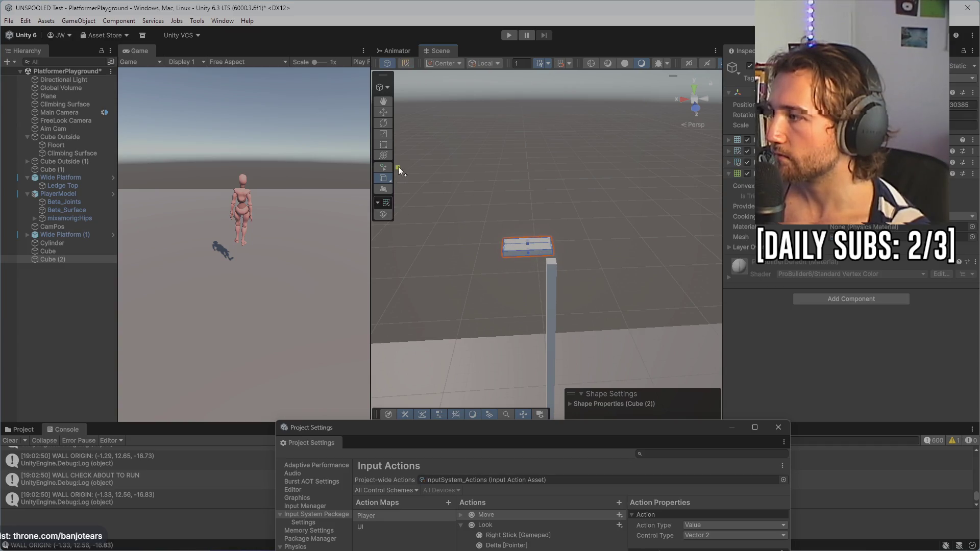
- Move the slab up onto the top of the tall pillar and frame it
left_click(384, 112)
left_click_drag(528, 247, 526, 411)
left_click_drag(536, 355, 526, 179)
mouse_move(531, 225)
left_mouse_down()
mouse_move(546, 330)
mouse_move(528, 97)
mouse_move(536, 278)
left_mouse_up()
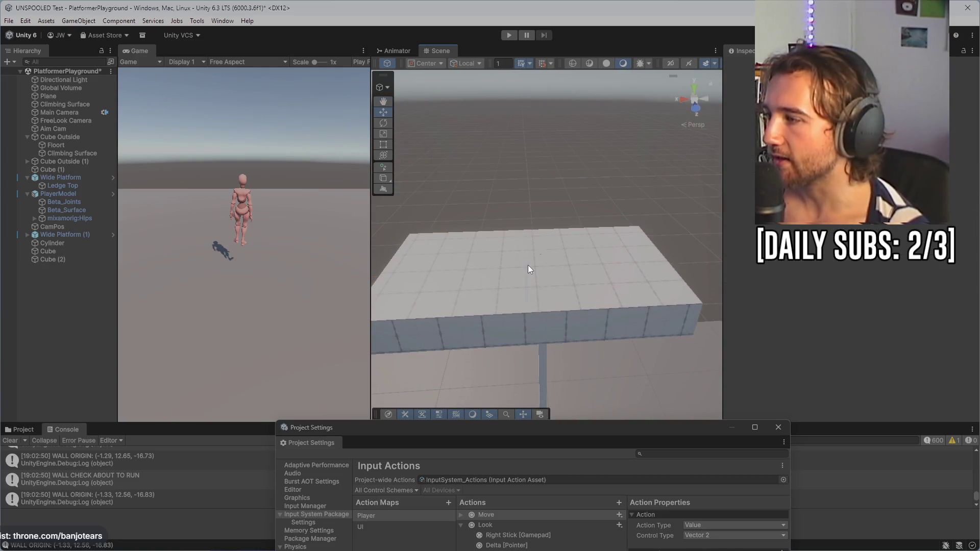
left_click_drag(525, 319, 527, 260)
left_click_drag(586, 285, 568, 315)
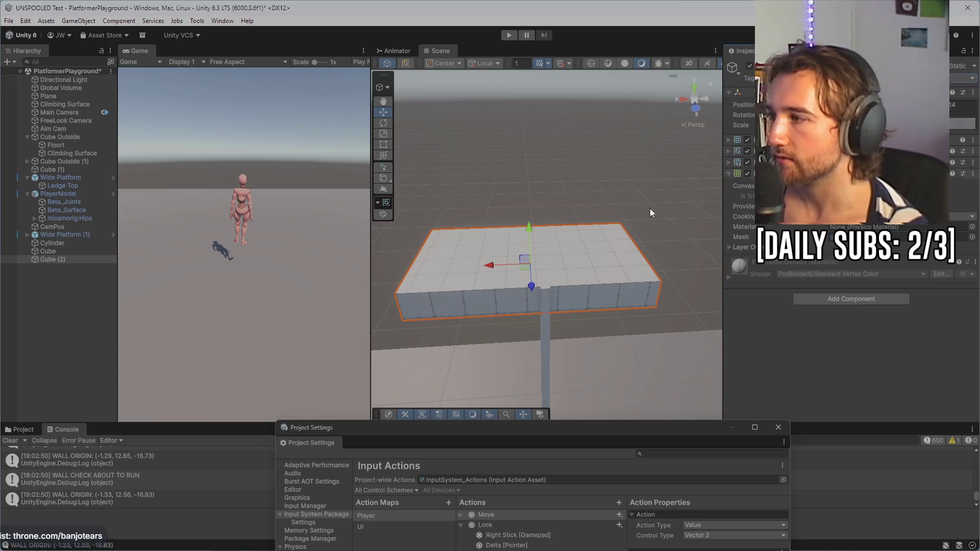
mouse_move(530, 285)
left_mouse_down()
mouse_move(562, 284)
mouse_move(535, 262)
mouse_move(587, 281)
mouse_move(524, 284)
mouse_move(538, 266)
mouse_move(505, 256)
left_mouse_up()
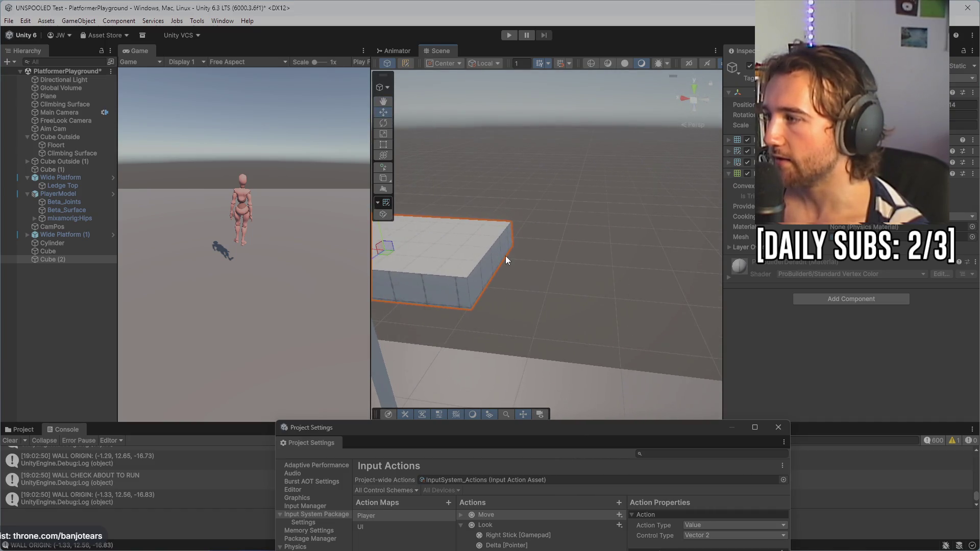
key("f")
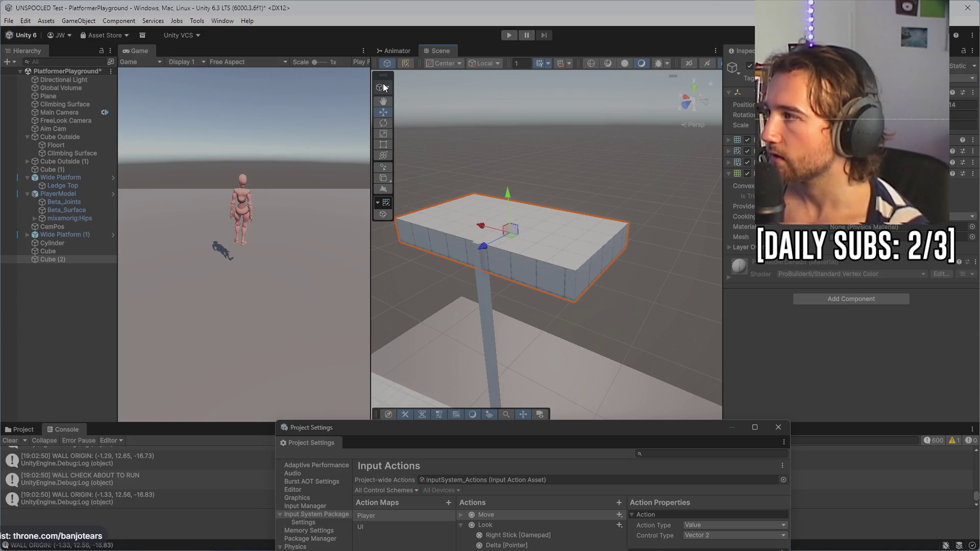
- Draw a small ProBuilder box on the slab and slide it off to the side along X
left_click(384, 178)
left_click_drag(533, 228, 555, 247)
left_click(538, 220)
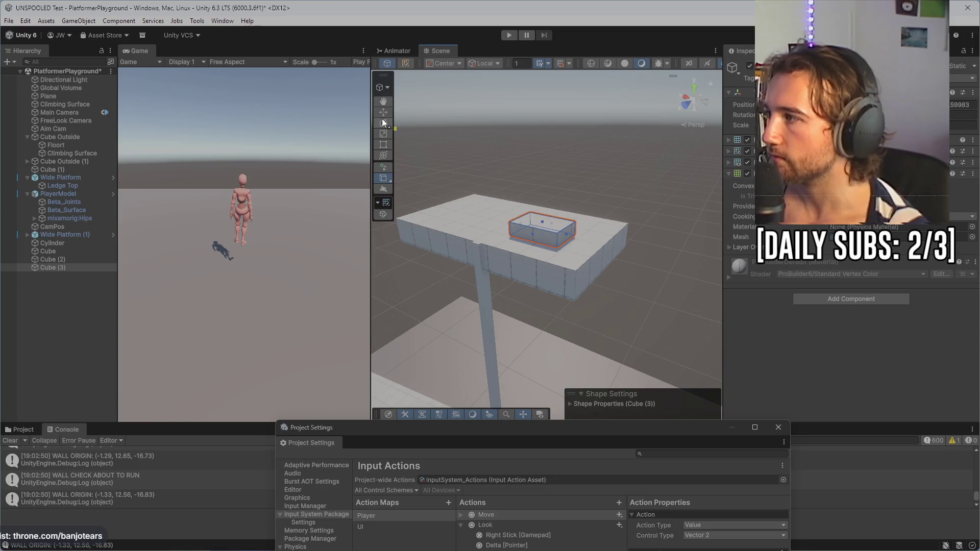
key("w")
left_click_drag(523, 225, 653, 269)
key("f")
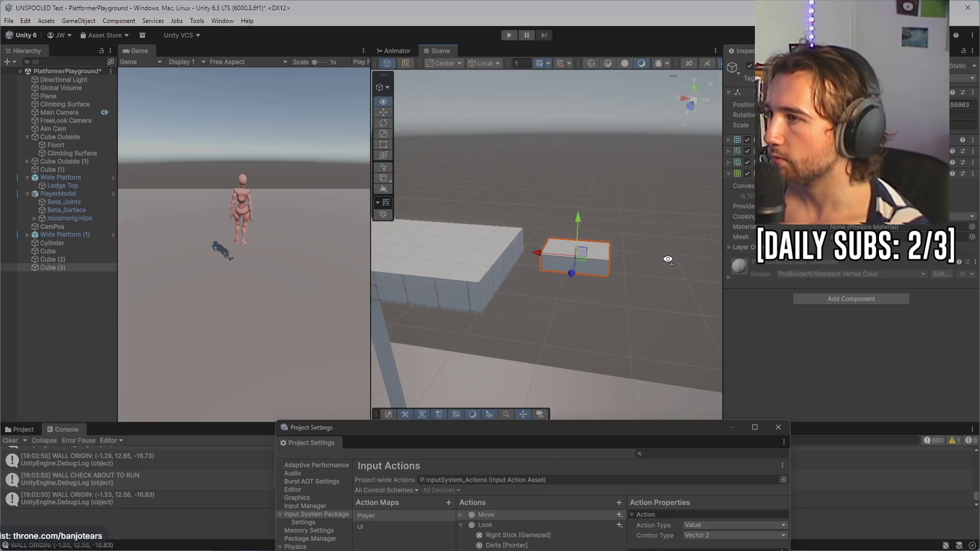
left_click(960, 77)
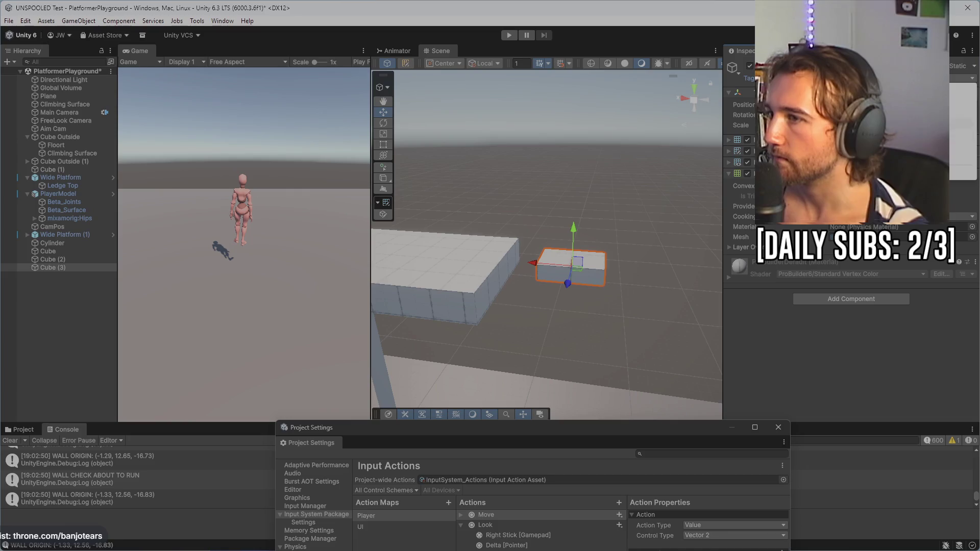
left_click_drag(577, 263, 557, 267)
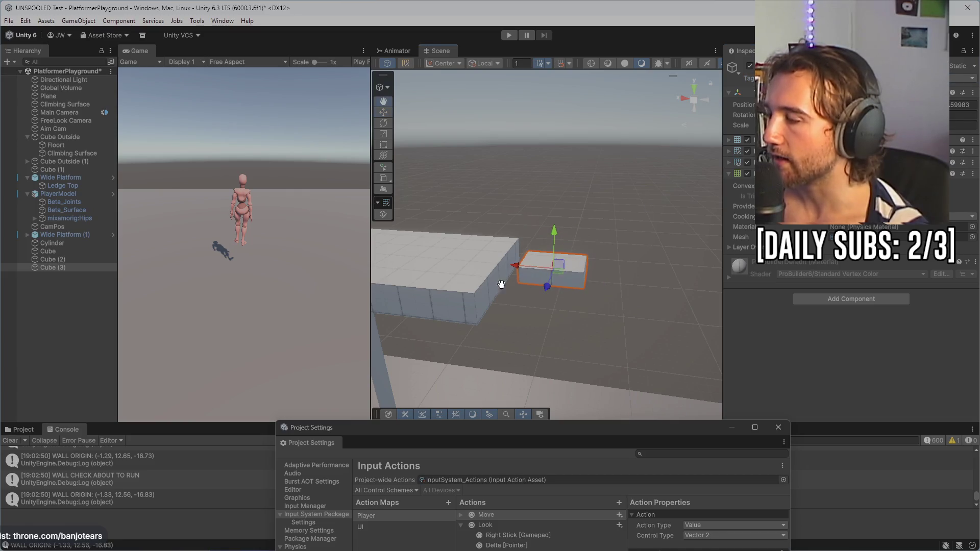
left_click_drag(497, 284, 390, 209)
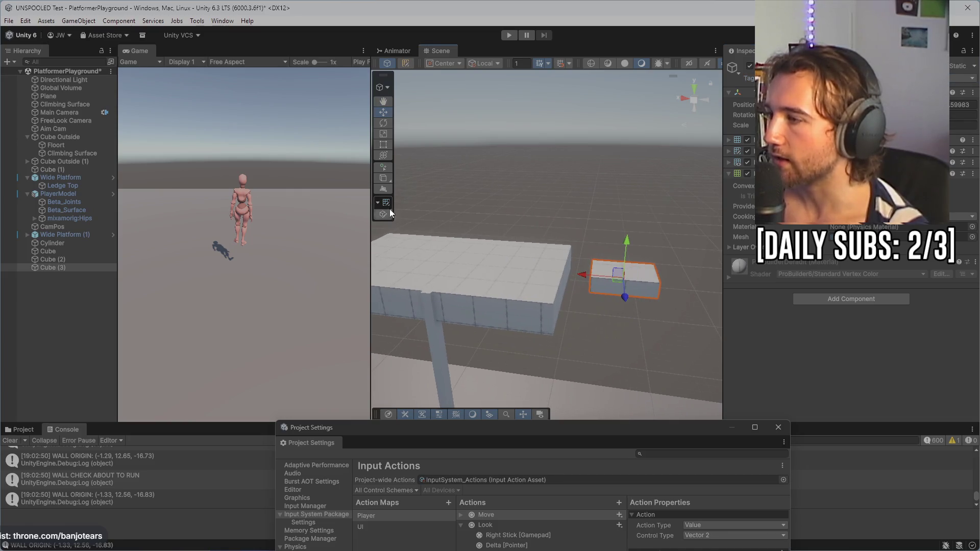
- Begin another ProBuilder shape, check its pivot and size options, then cancel it
left_click(385, 179)
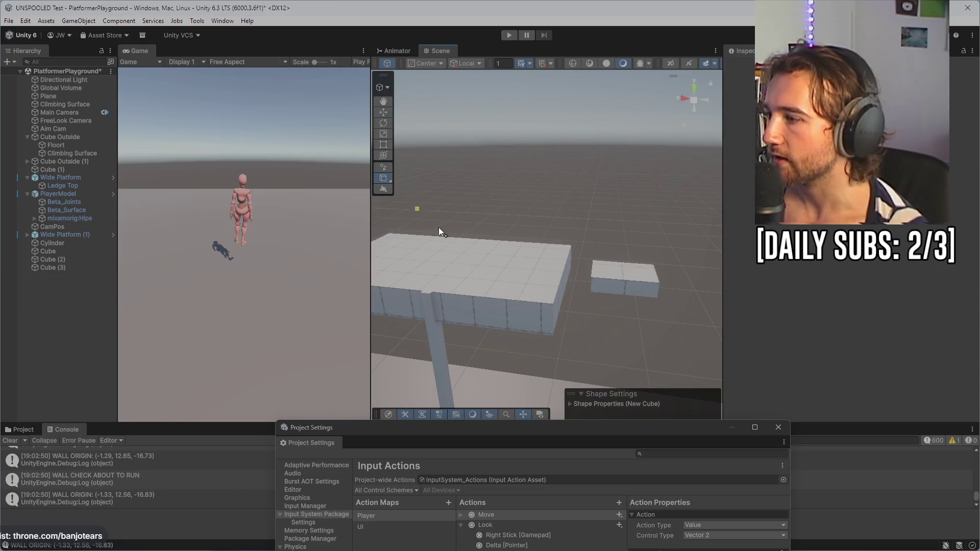
left_click(579, 404)
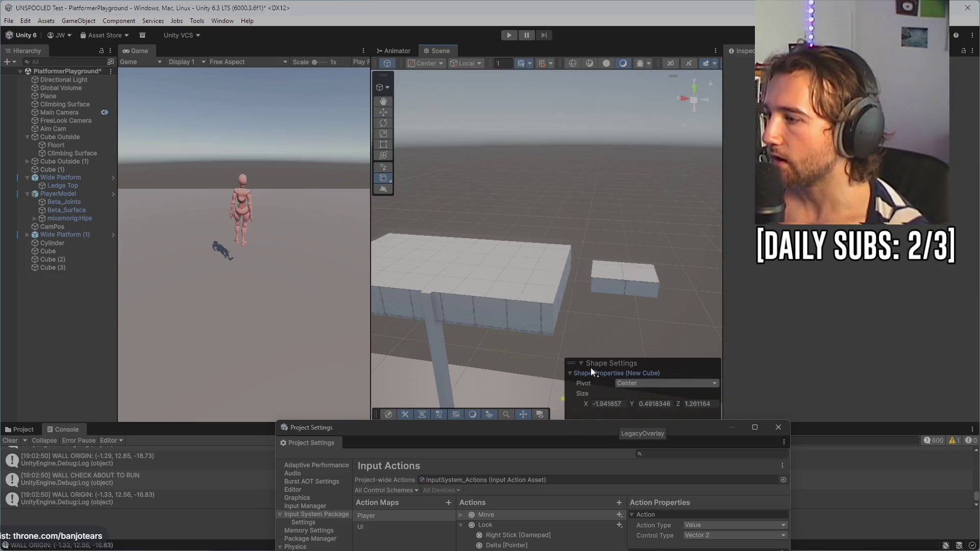
left_click(385, 176)
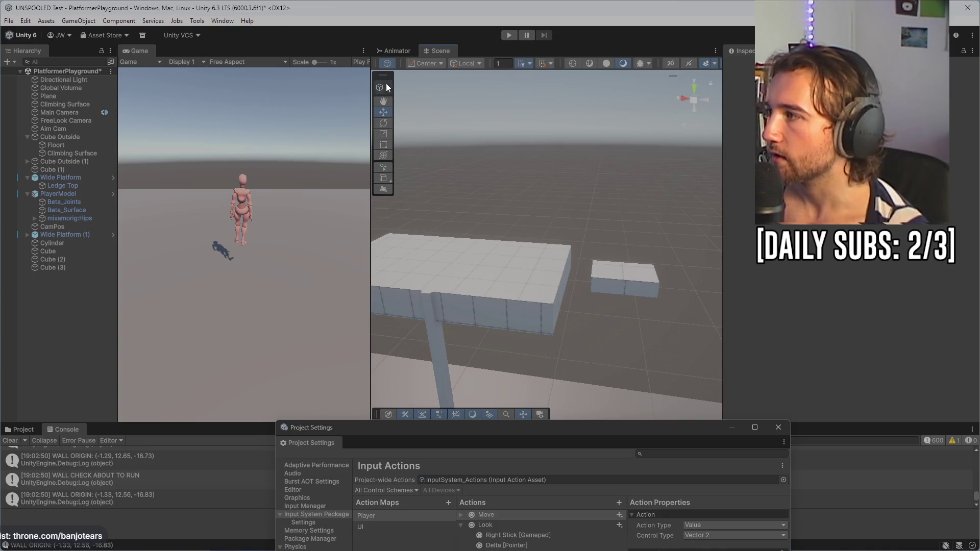
left_click(386, 88)
left_click(393, 103)
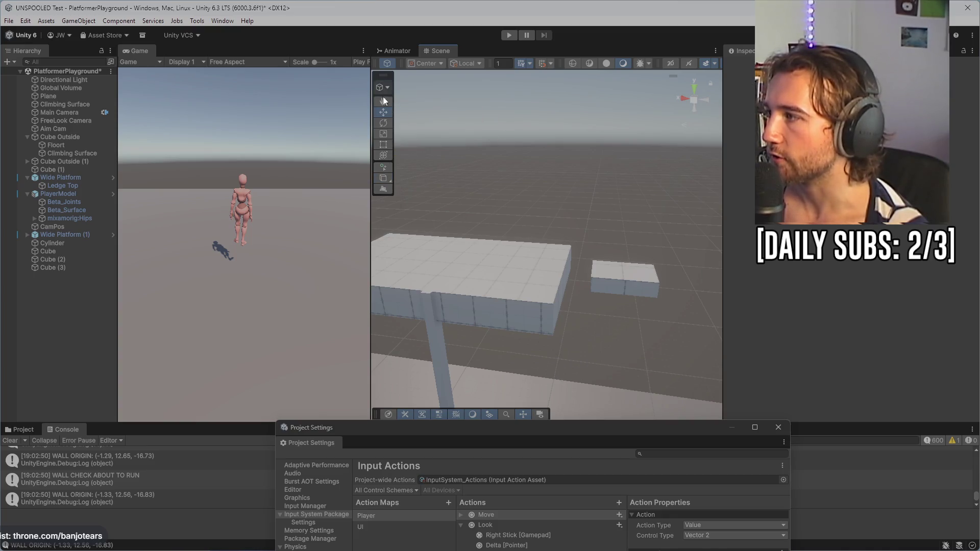
- Duplicate the small box twice with Ctrl+D, pushing each copy further right
left_click(628, 261)
mouse_move(627, 260)
left_mouse_down()
mouse_move(613, 219)
mouse_move(517, 289)
mouse_move(525, 234)
mouse_move(518, 272)
mouse_move(515, 262)
left_mouse_up()
left_click(519, 259)
left_click(526, 253)
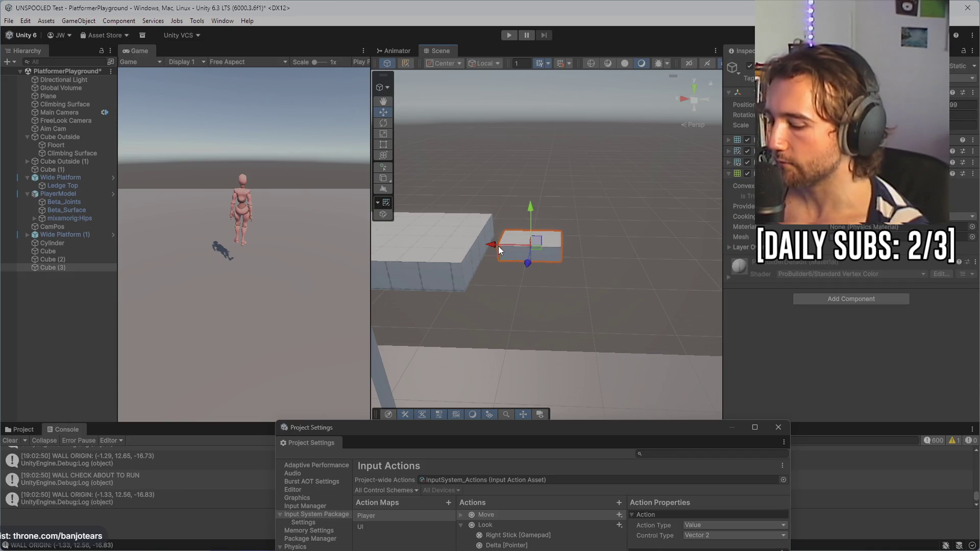
key("ctrl+d")
left_click_drag(507, 244, 696, 260)
key("ctrl+d")
key("Right")
key("Right")
key("Right")
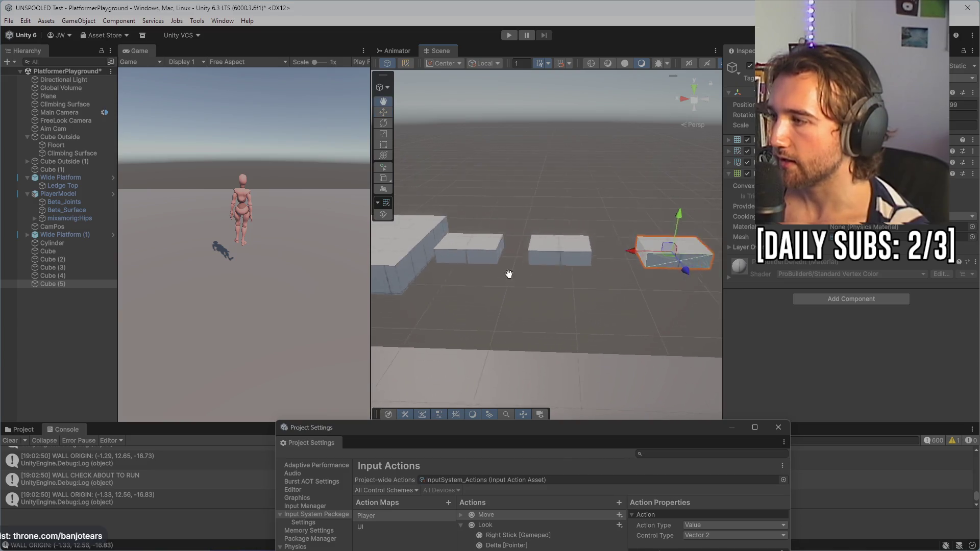
- Nudge the middle box right to even out the row of three platforms
left_click(516, 234)
left_click_drag(492, 232, 512, 231)
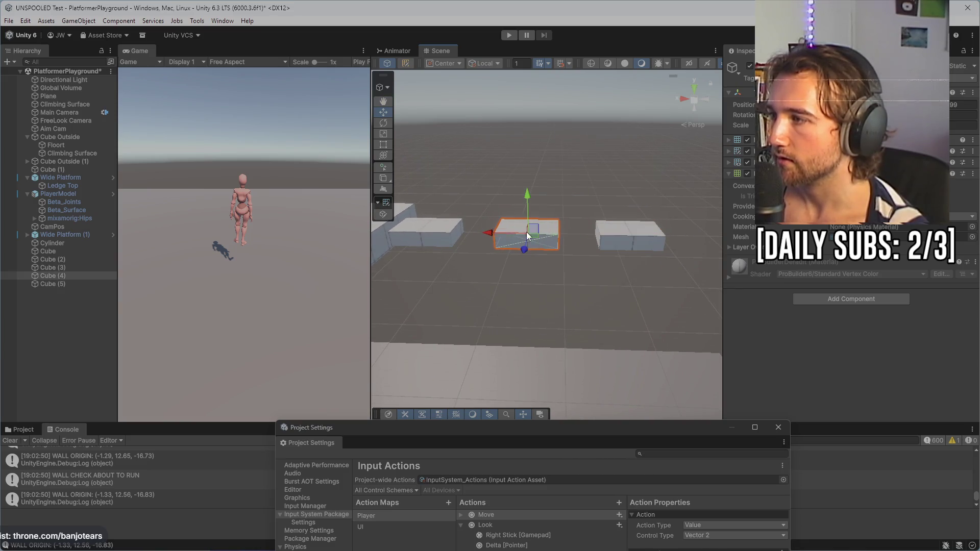
left_click(648, 232)
scroll(553, 262, "down", 5)
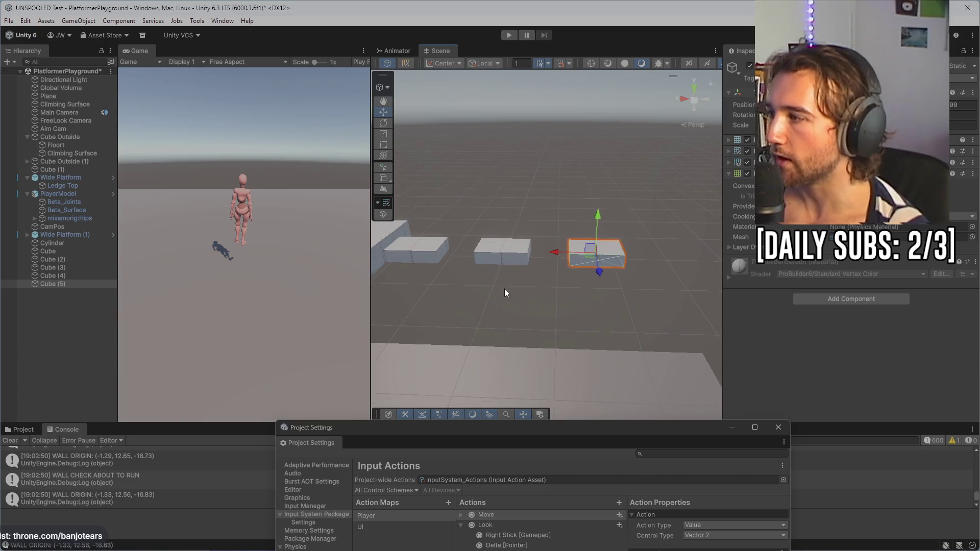
mouse_move(528, 301)
left_mouse_down()
mouse_move(543, 277)
mouse_move(552, 198)
mouse_move(491, 143)
left_mouse_up()
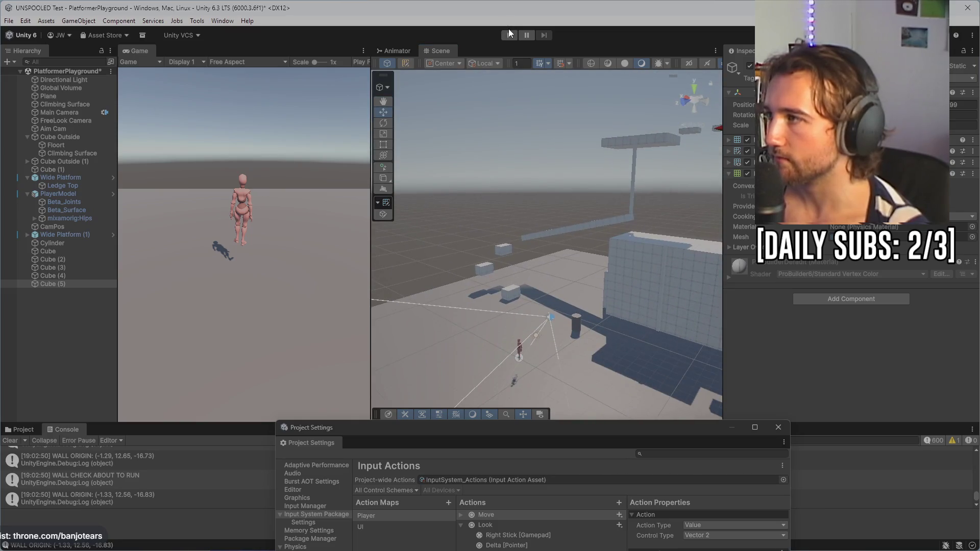
- Play the scene and hop the character across the boxes onto the elevated platform
left_click(509, 35)
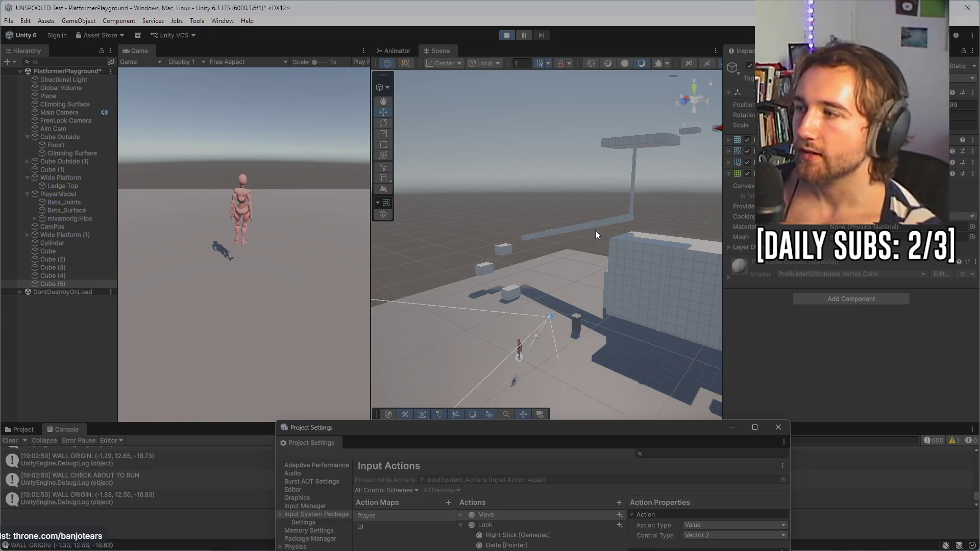
key("w")
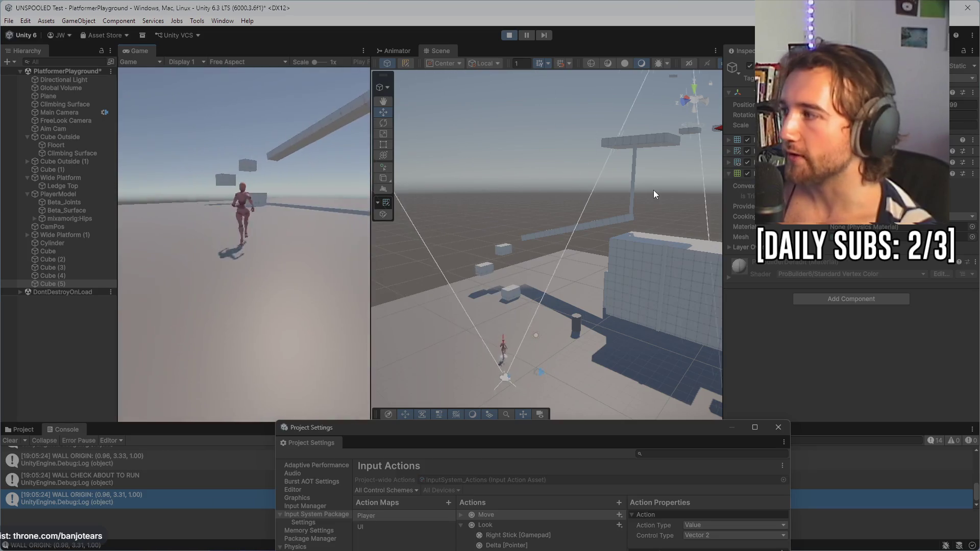
key("space")
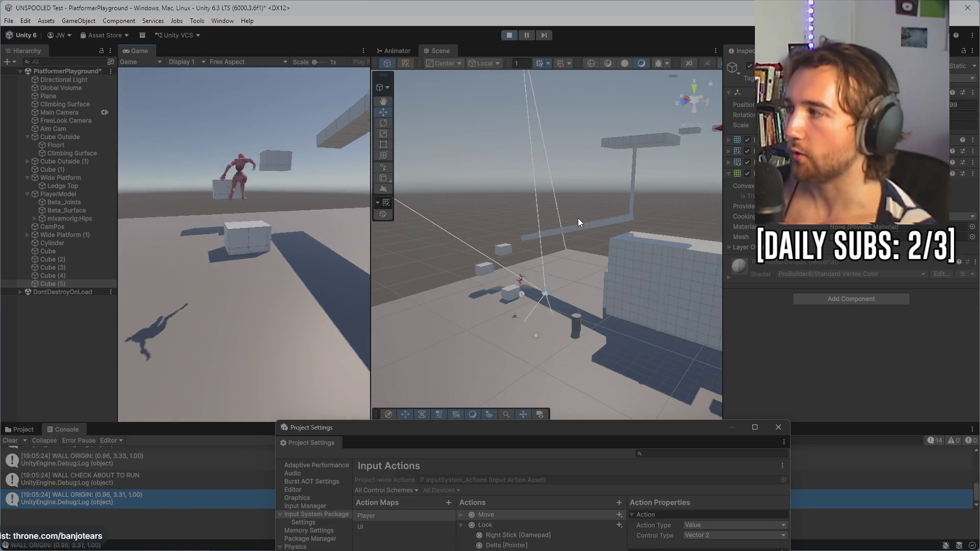
key("space")
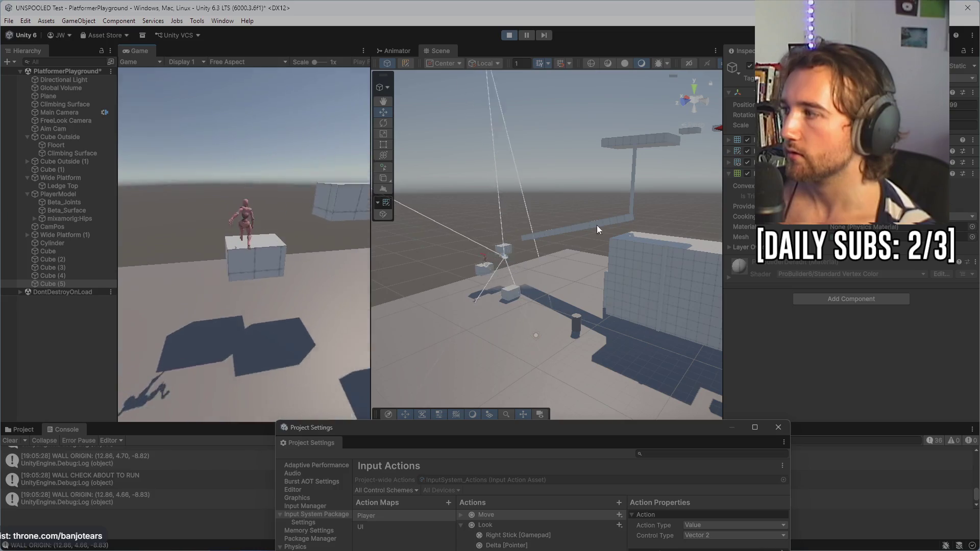
key("space")
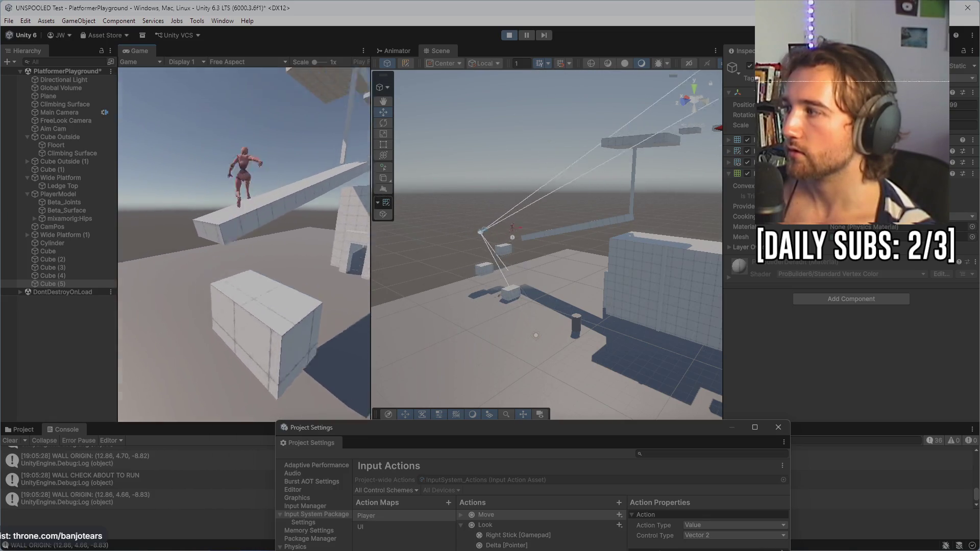
key("w")
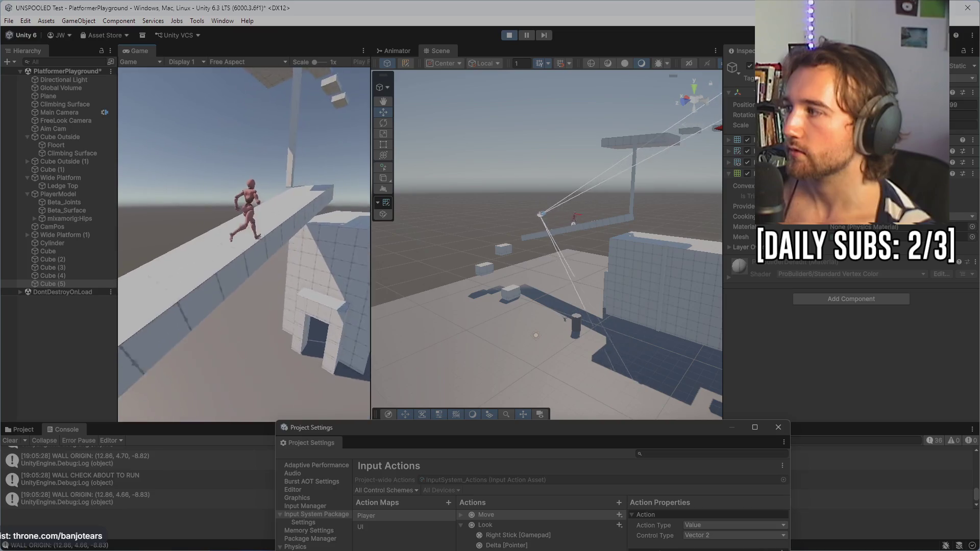
- Climb the tall pillar up and down, then stop the playtest
key("w")
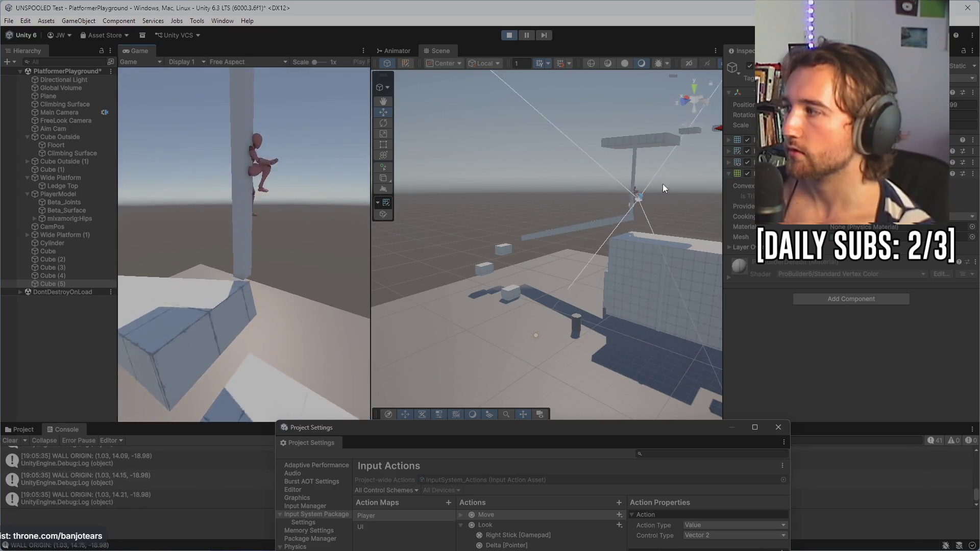
key("w")
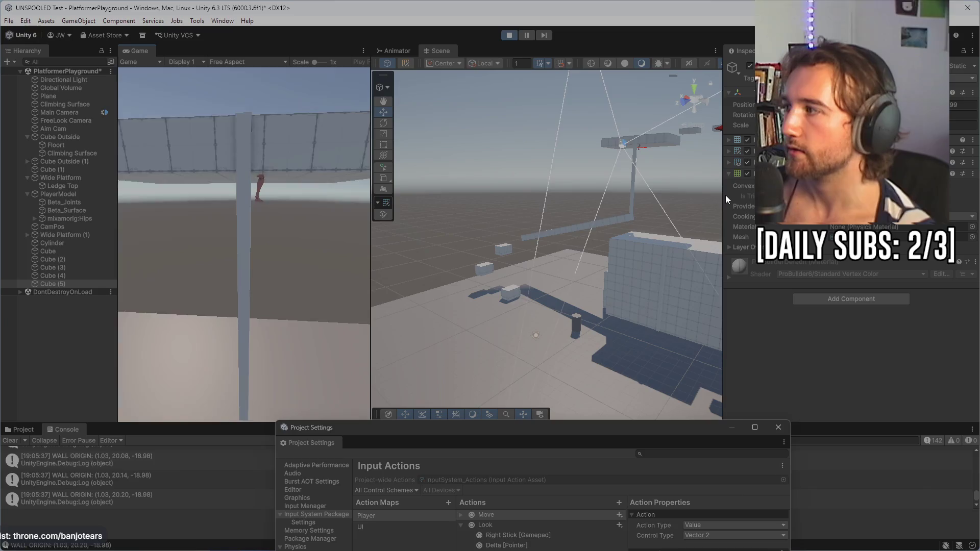
key("s")
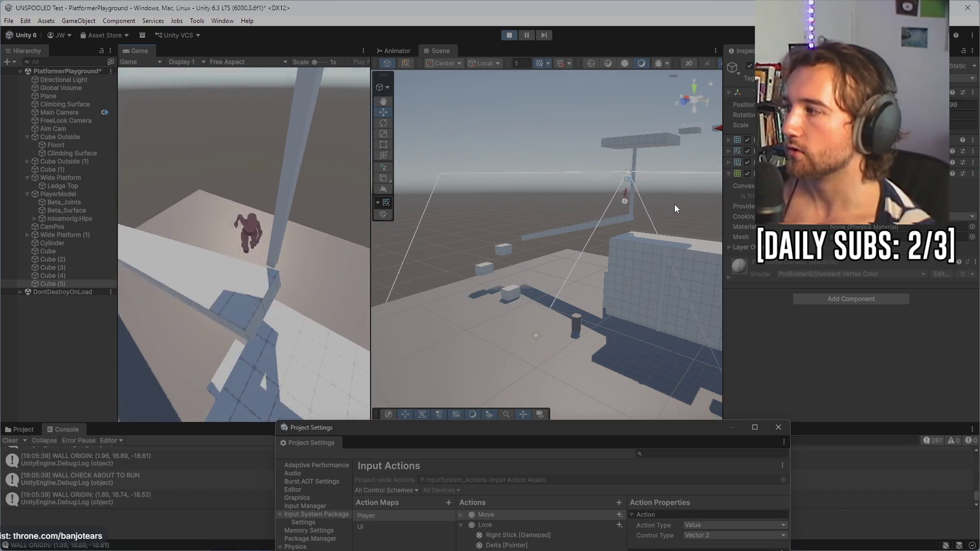
key("w")
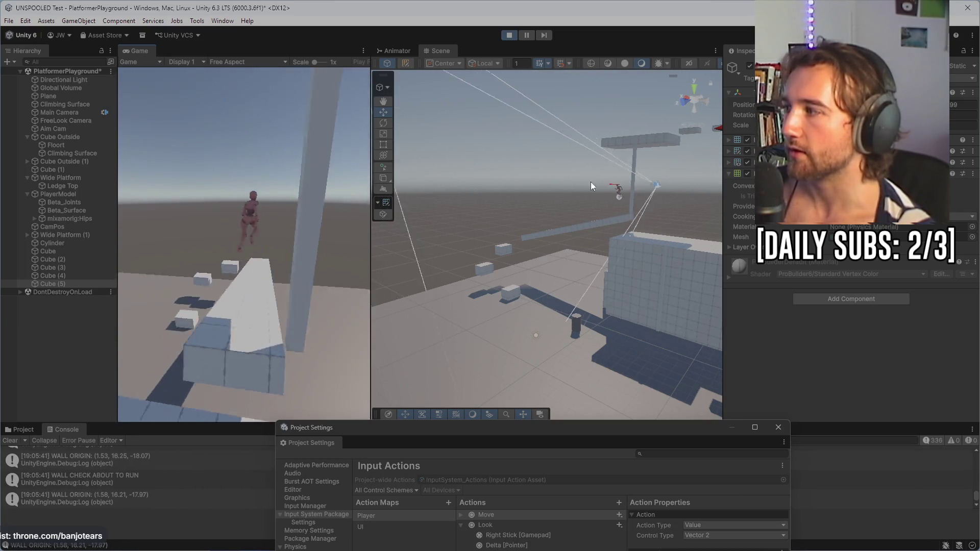
key("w")
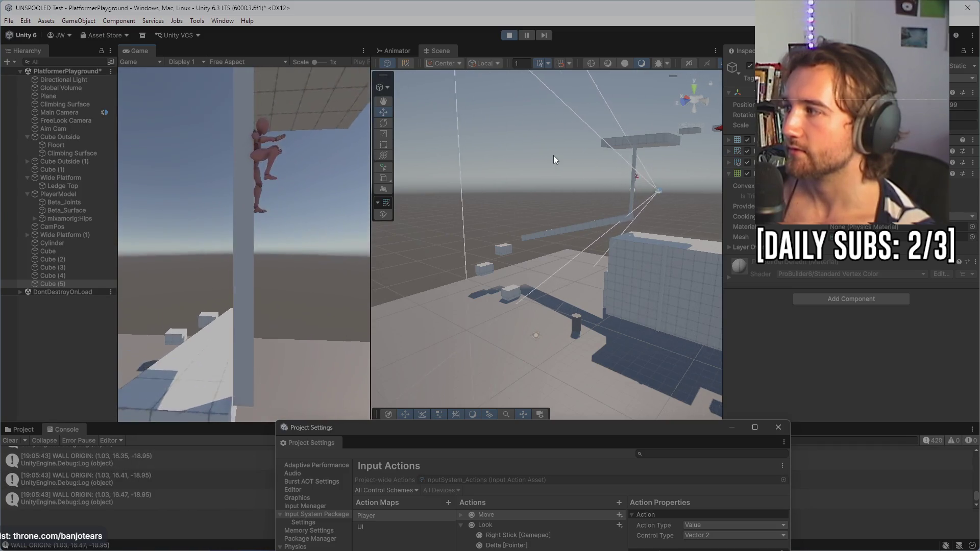
key("w")
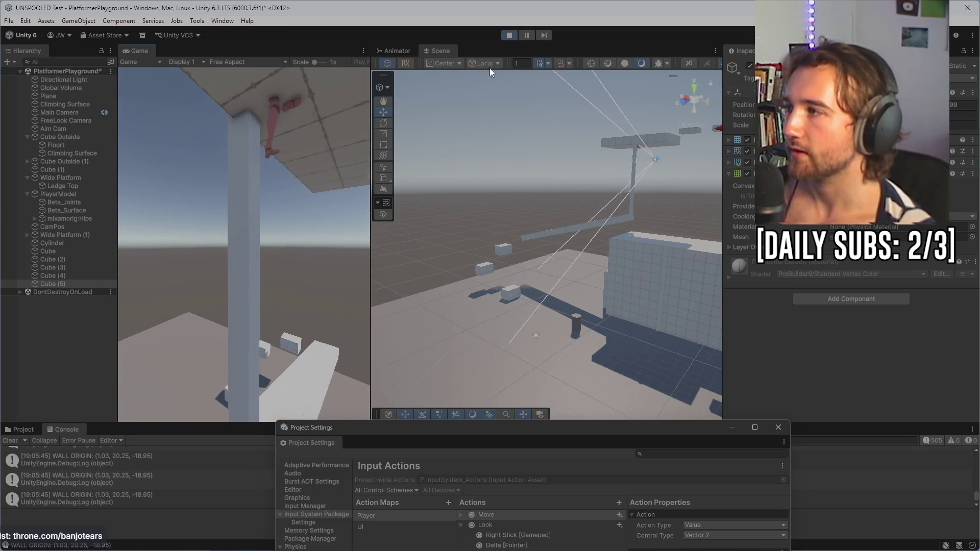
left_click(503, 36)
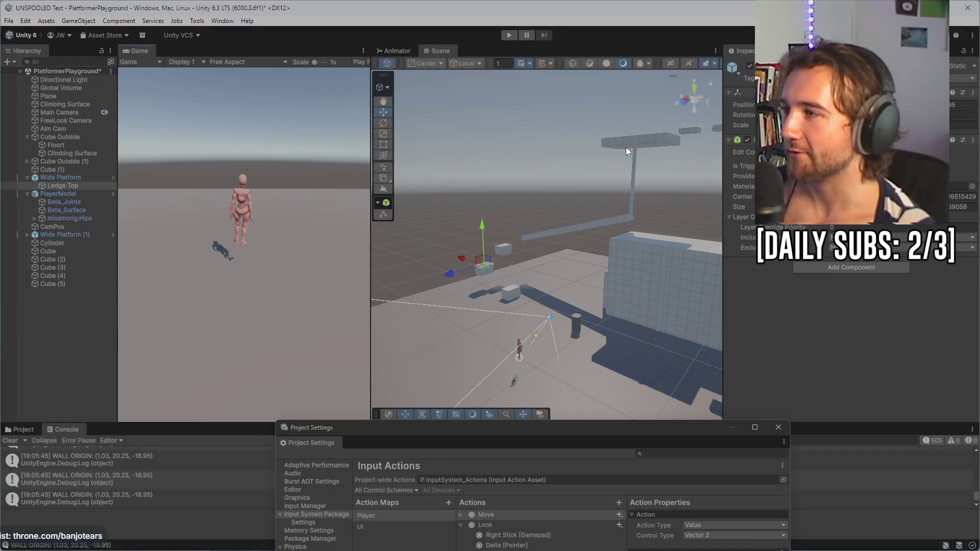
- Drag the raised T-shaped platform Cube (2) along Z from 73 to 44
left_click(645, 136)
key("f")
key("w")
left_click_drag(508, 156, 539, 156)
key("f")
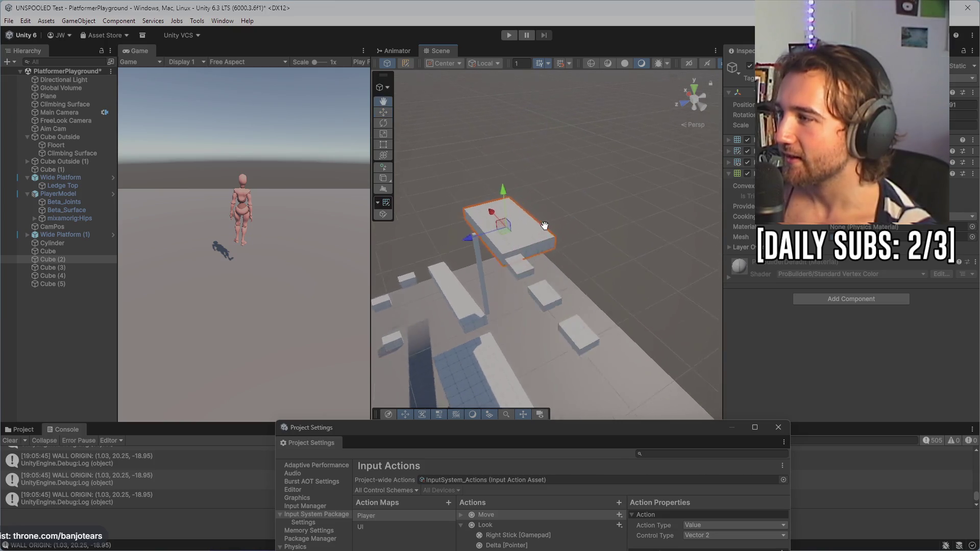
scroll(499, 241, "up", 3)
mouse_move(498, 224)
left_mouse_down()
mouse_move(553, 224)
mouse_move(592, 133)
mouse_move(509, 236)
left_mouse_up()
key("q")
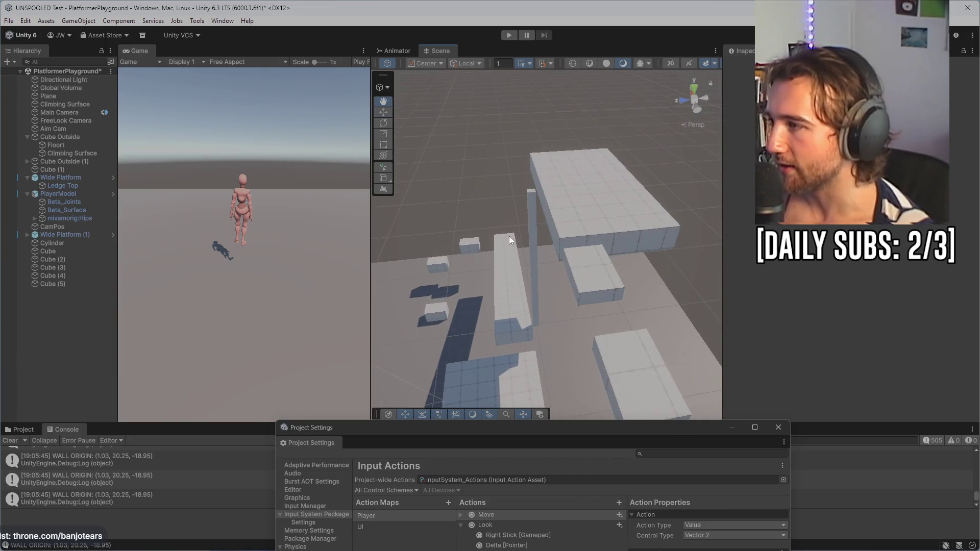
key("w")
left_click(534, 243)
key("f")
left_click_drag(541, 205, 527, 205)
- Reframe the Scene view and start a new playtest
key("q")
left_click_drag(446, 213, 496, 207)
key("w")
left_click(489, 200)
key("Left")
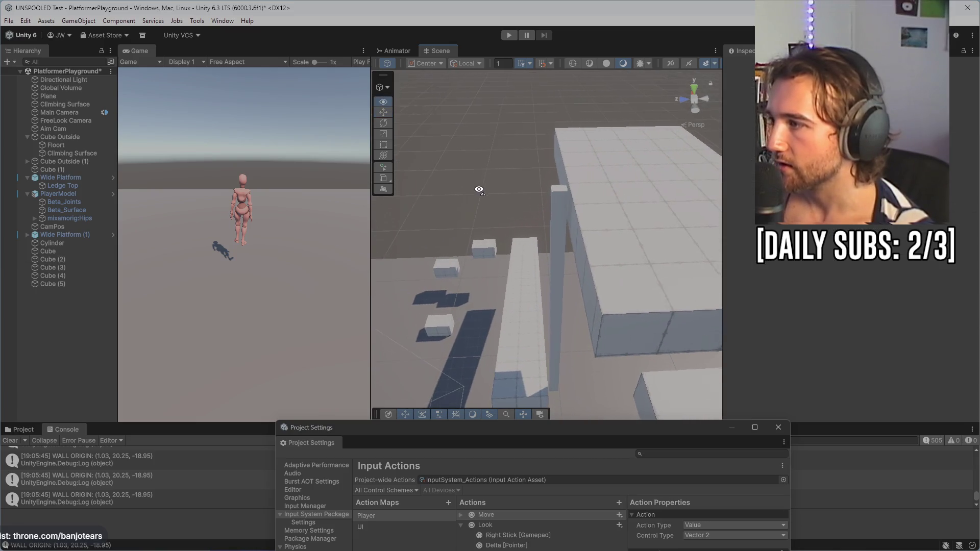
left_click(515, 35)
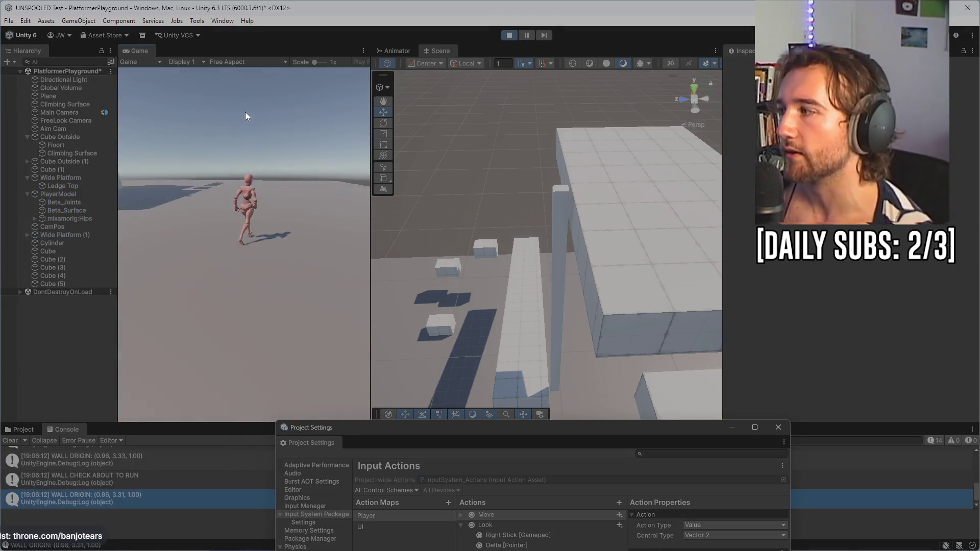
- Run the character forward toward the wall and the moved platform
key("w")
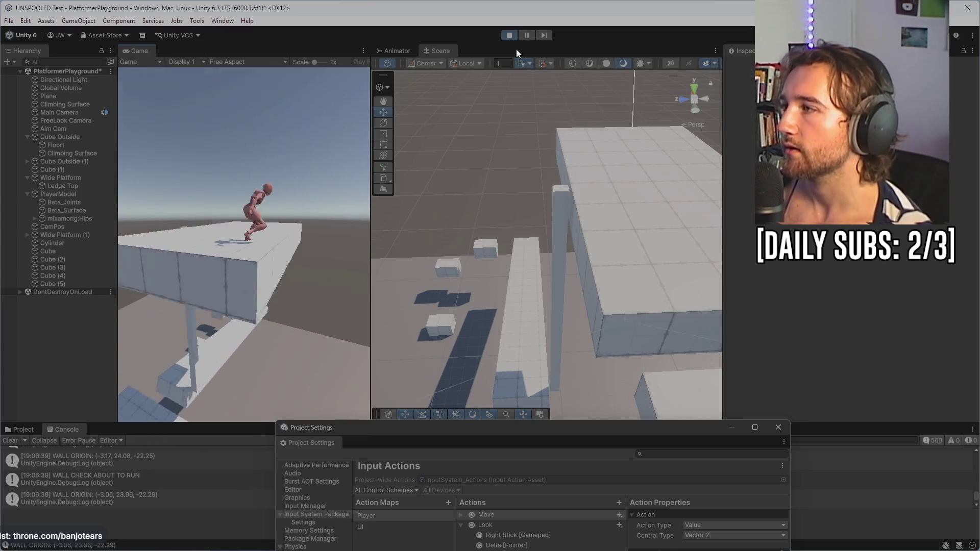
- Stop Play mode and delete Cube (4) and Cube (5) together
left_click(509, 34)
mouse_move(516, 196)
left_mouse_down()
mouse_move(718, 273)
mouse_move(539, 227)
mouse_move(550, 173)
left_mouse_up()
left_click(549, 176)
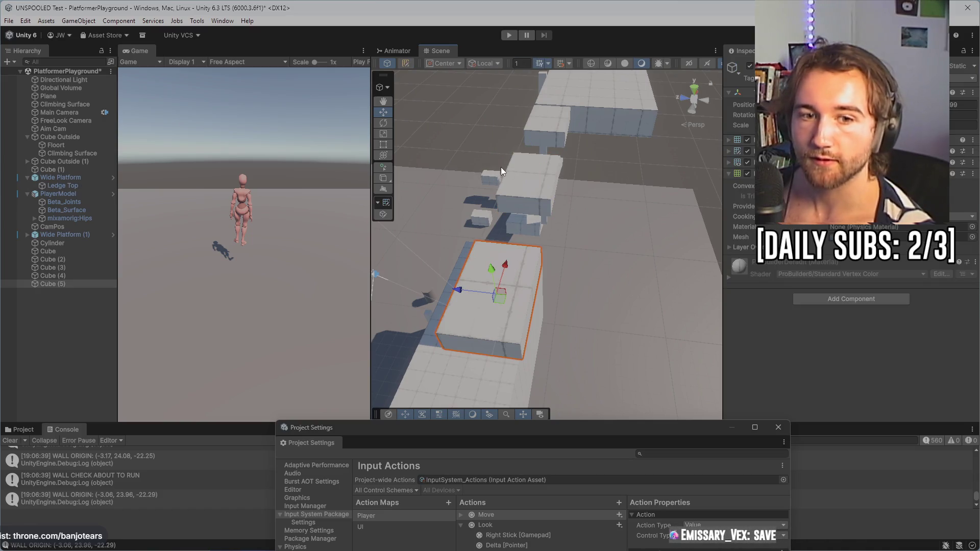
left_click(529, 177)
key("Delete")
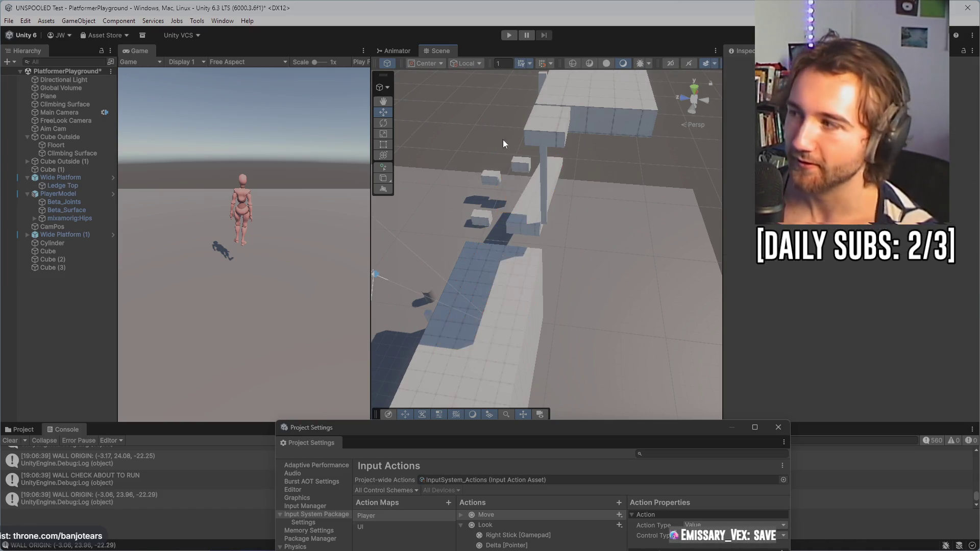
- Select Cube (3) and start another playtest
left_click(550, 145)
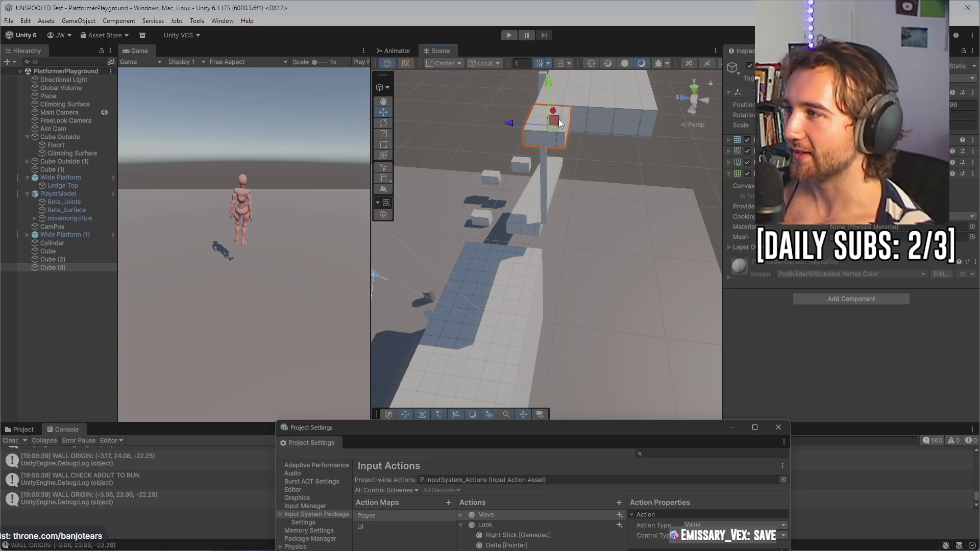
mouse_move(619, 163)
left_mouse_down()
mouse_move(563, 256)
mouse_move(485, 51)
left_mouse_up()
left_click(509, 34)
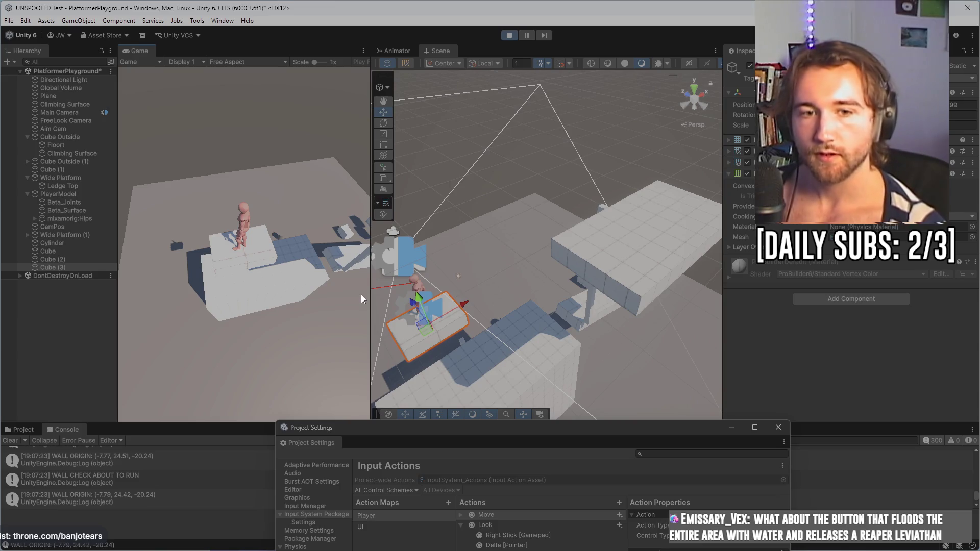
- Run the character across the wide platform, box and beam, then down to open ground
key("space")
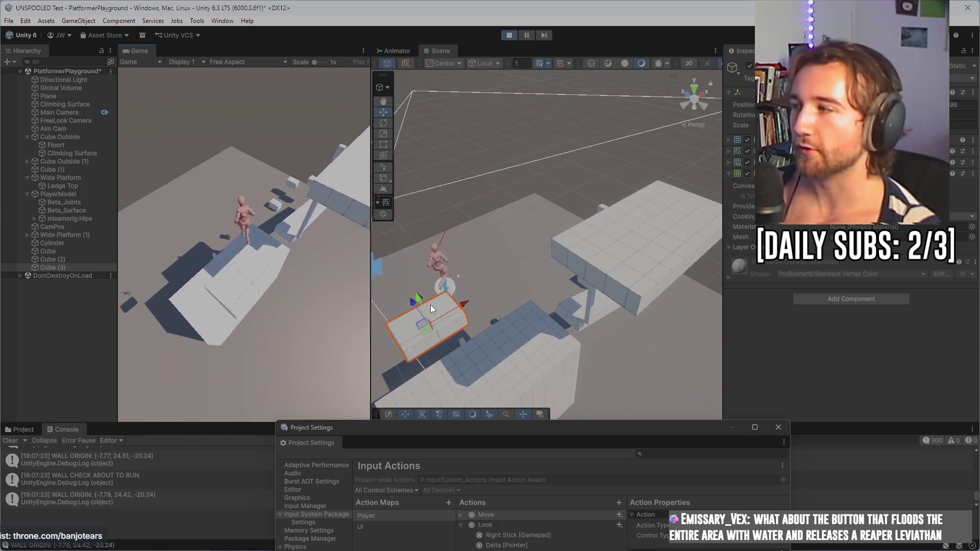
key("w")
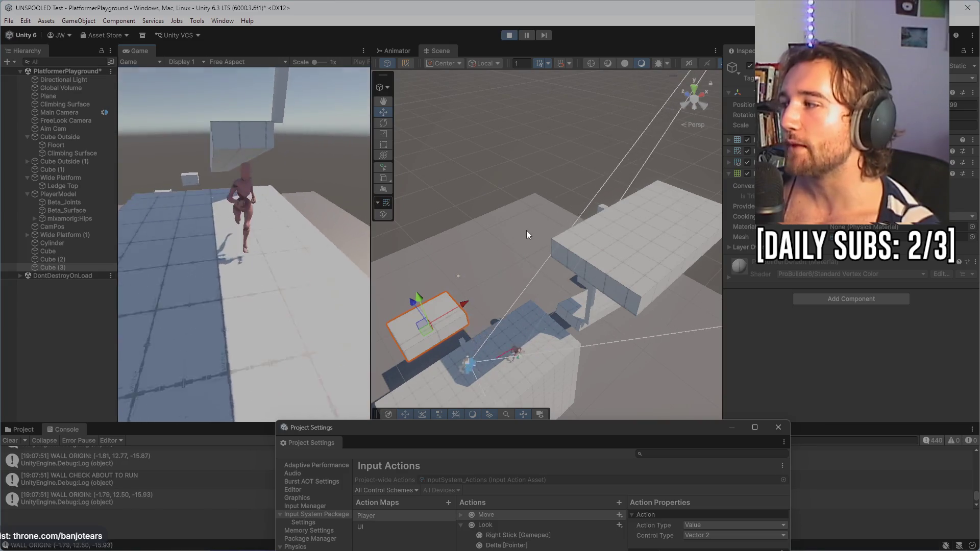
key("w")
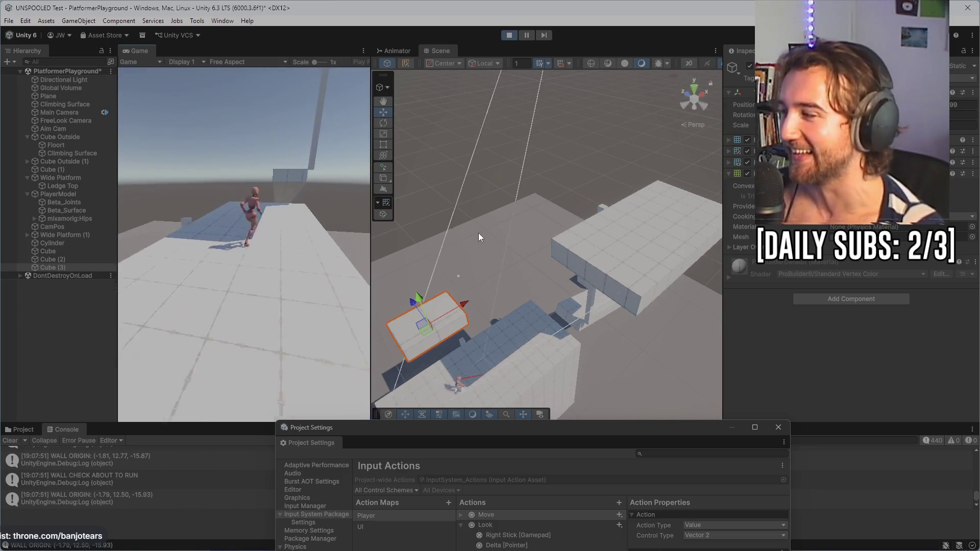
key("w")
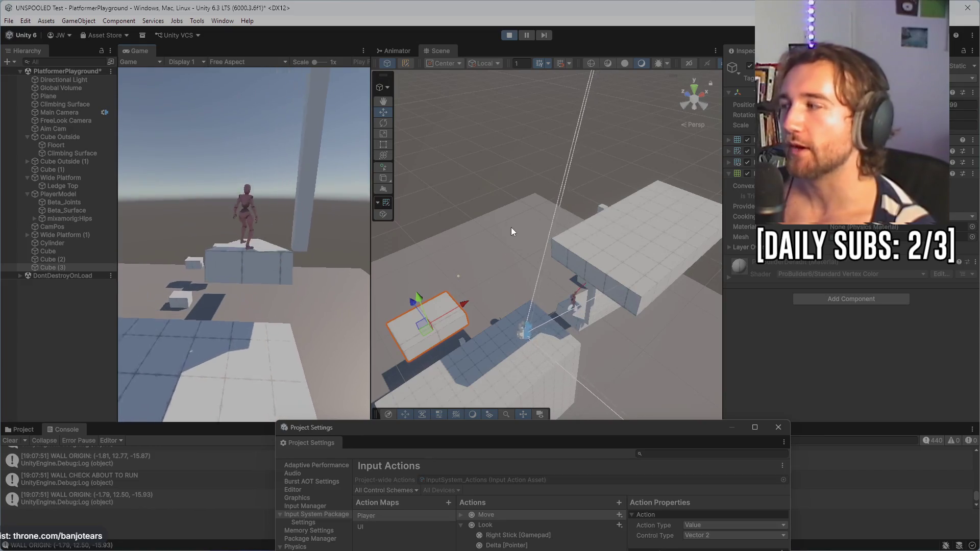
key("w")
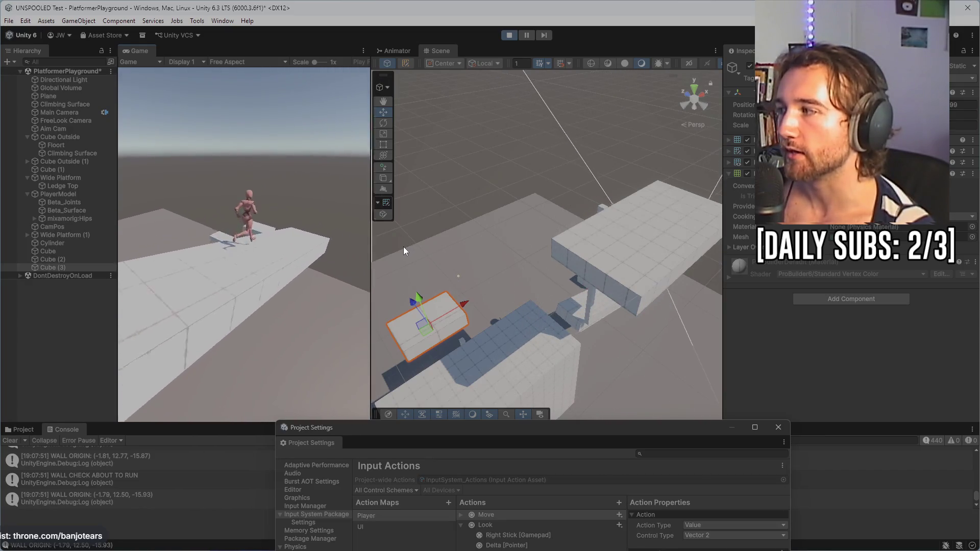
key("w")
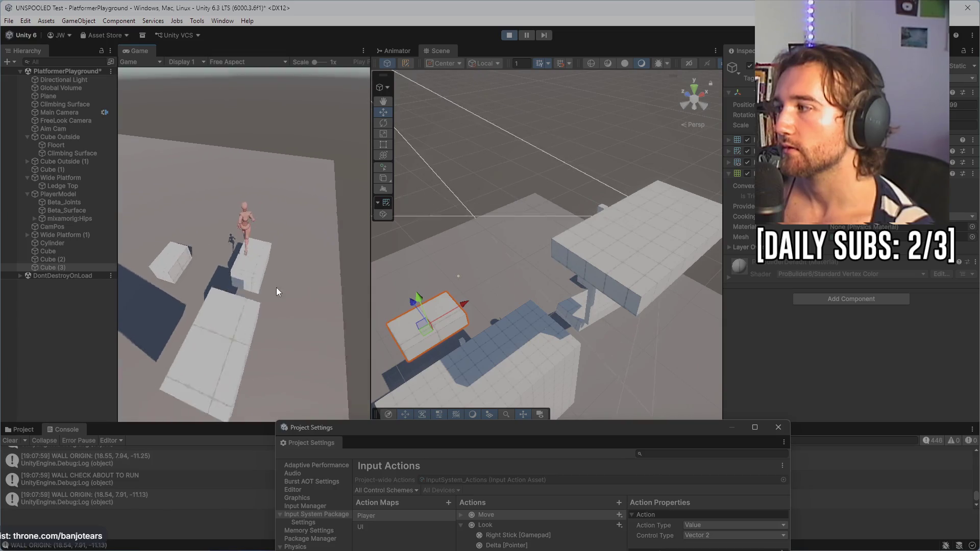
key("w")
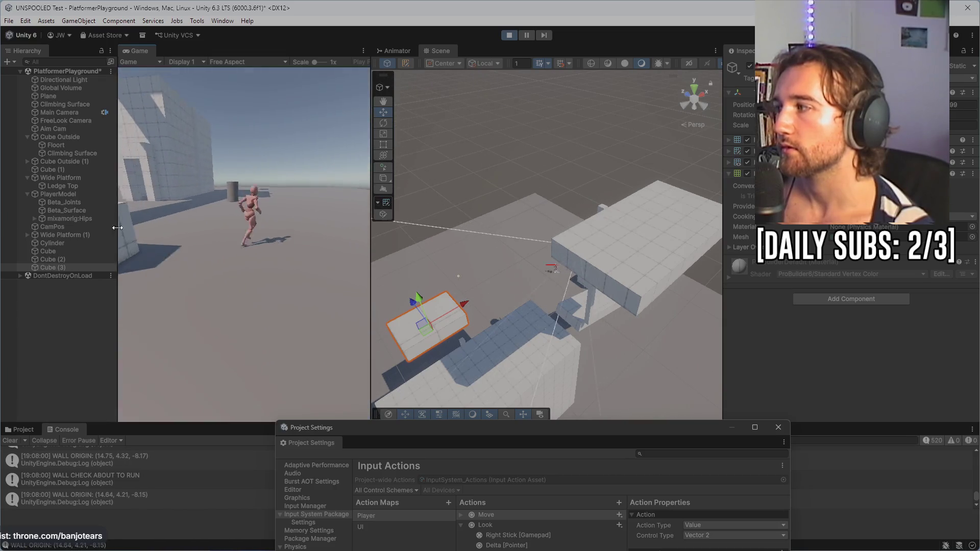
- Climb the tall wall, explore the doorway, run to the cylinder, then select Beta_Joints
key("w")
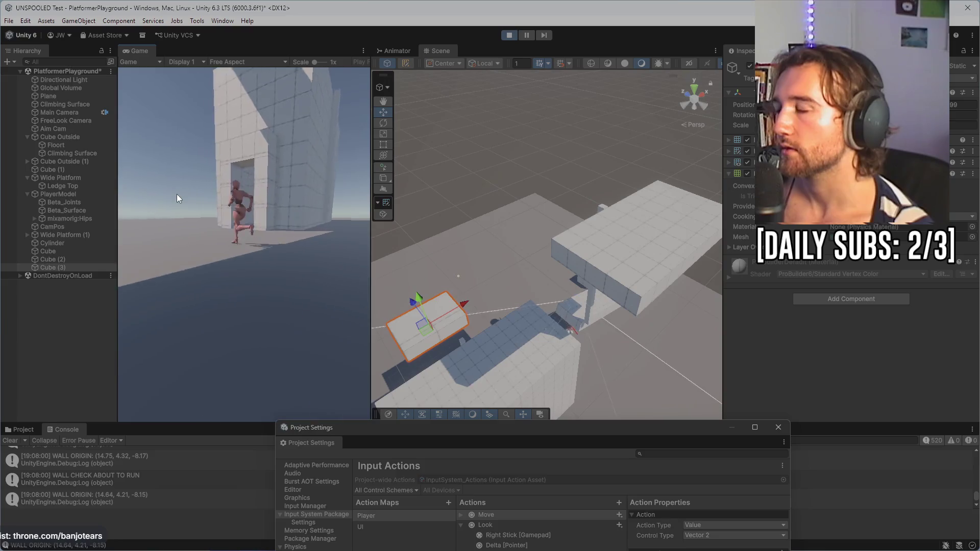
key("w")
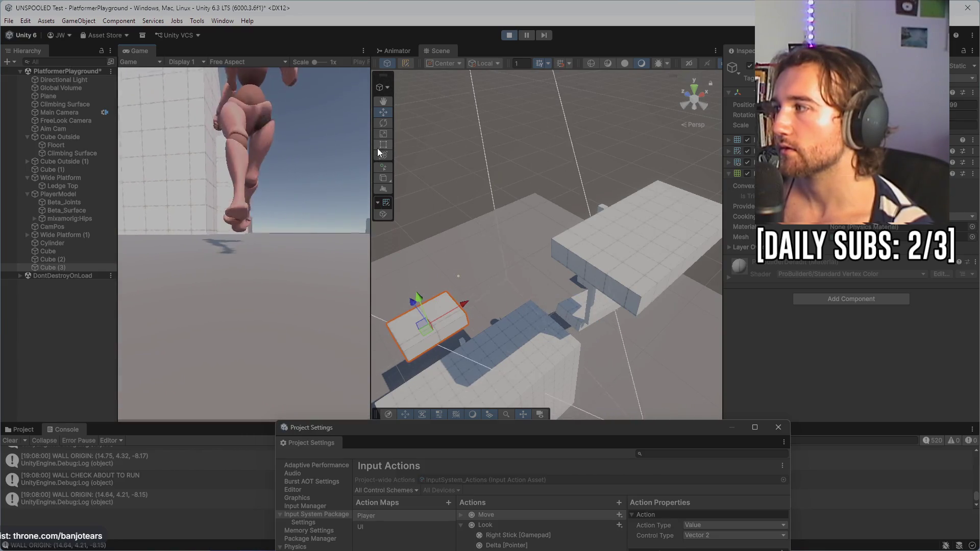
key("s")
key("a")
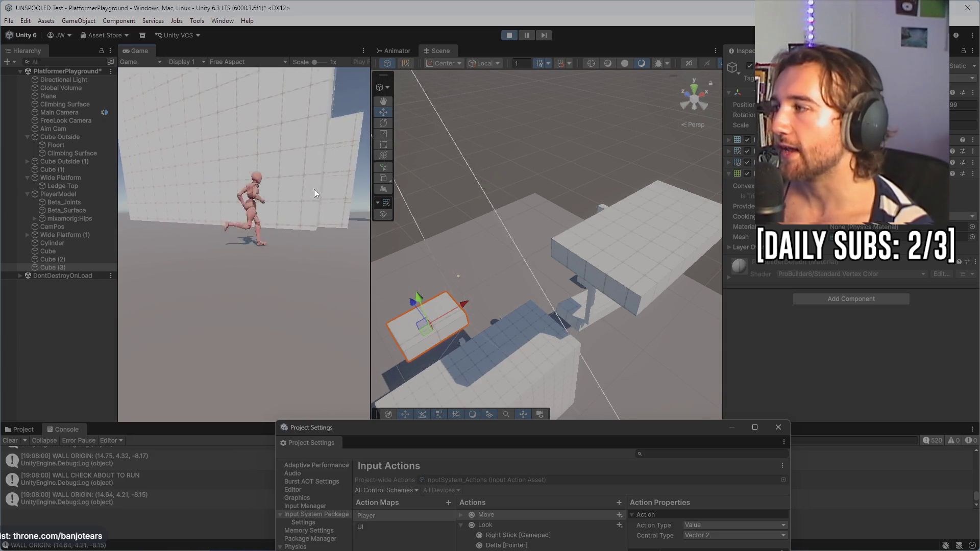
key("w")
key("s")
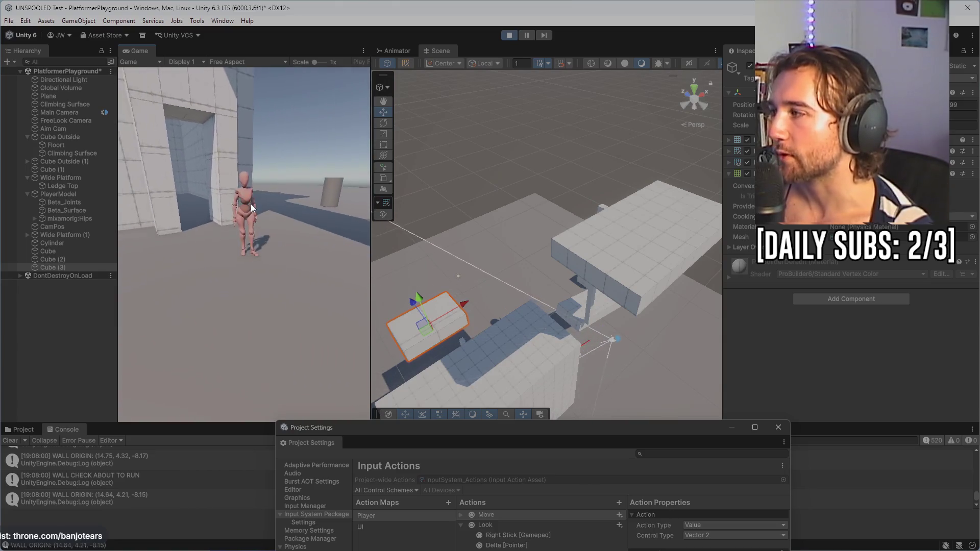
key("a")
key("w")
key("w")
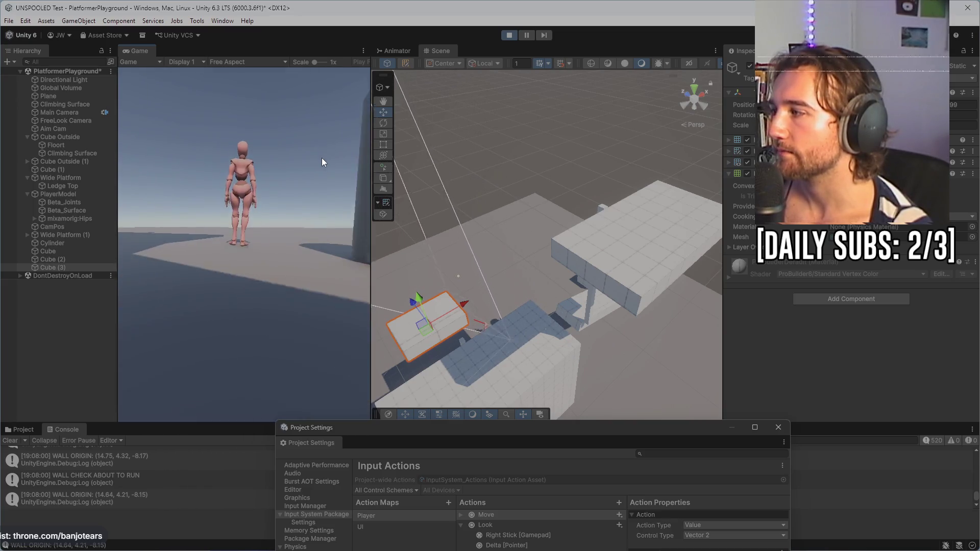
left_click(93, 202)
- Open and dismiss the Beta_Joints context menu, run toward the wall, then select Cube (2)
right_click(93, 201)
left_click(76, 203)
left_click(149, 196)
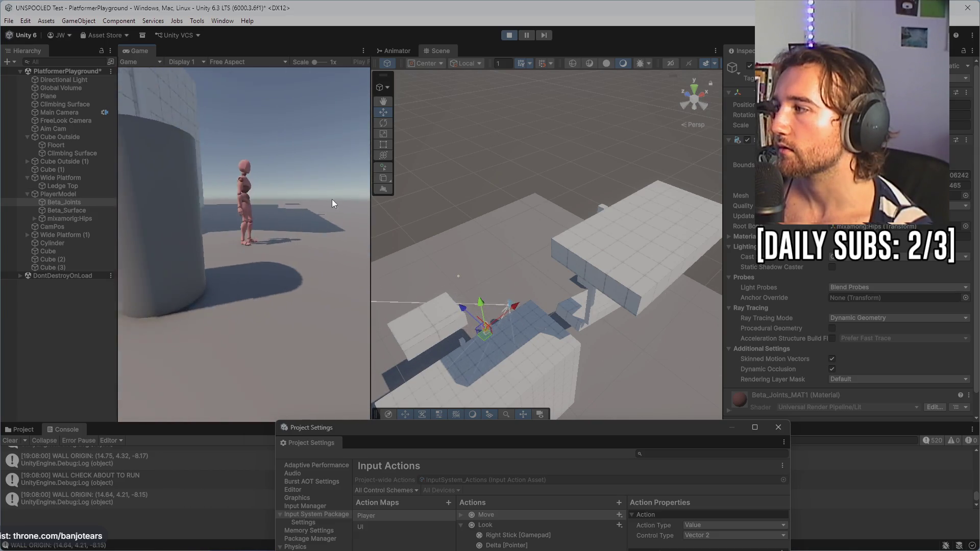
key("w")
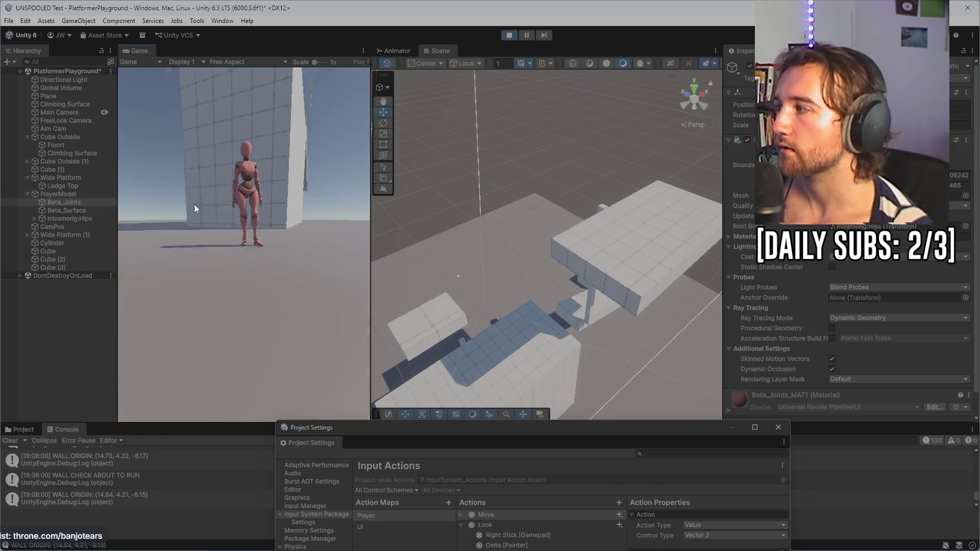
left_click(680, 201)
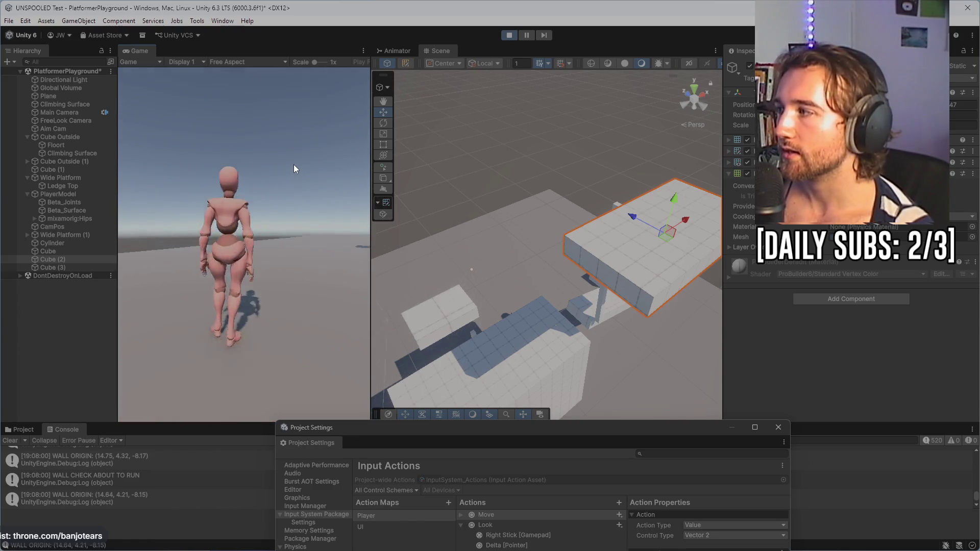
- Run the character toward the wall, then start a fresh playtest
key("w")
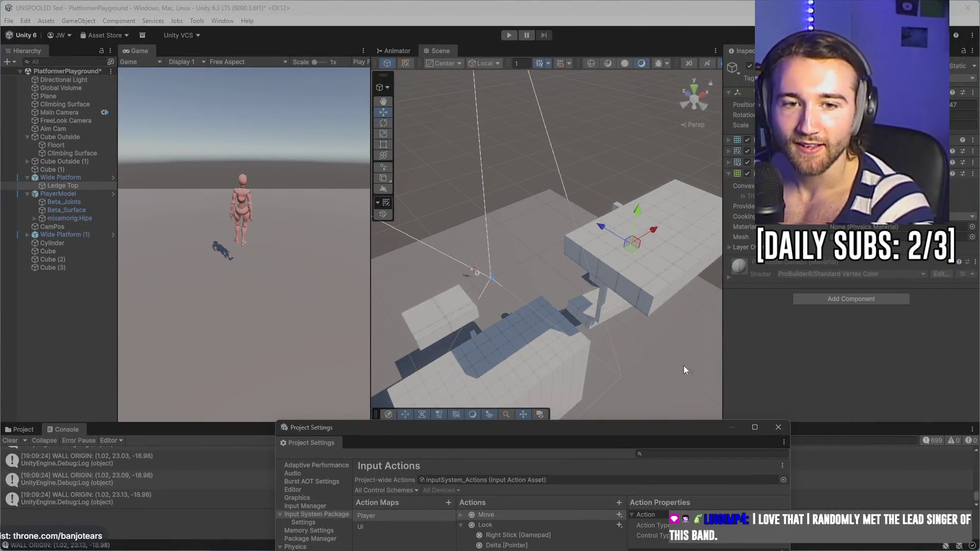
left_click(510, 34)
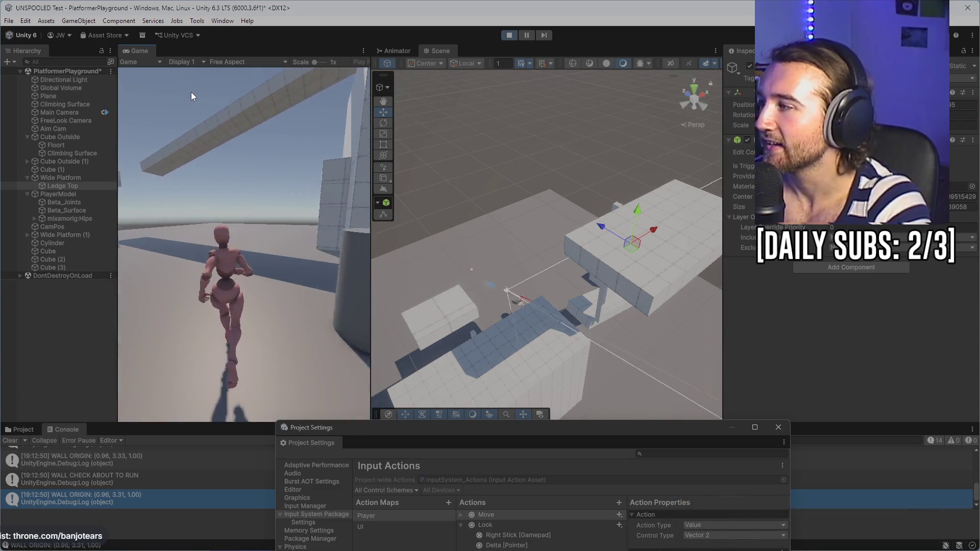
- Jump the character up onto a platform and run along the narrow beam
key("space")
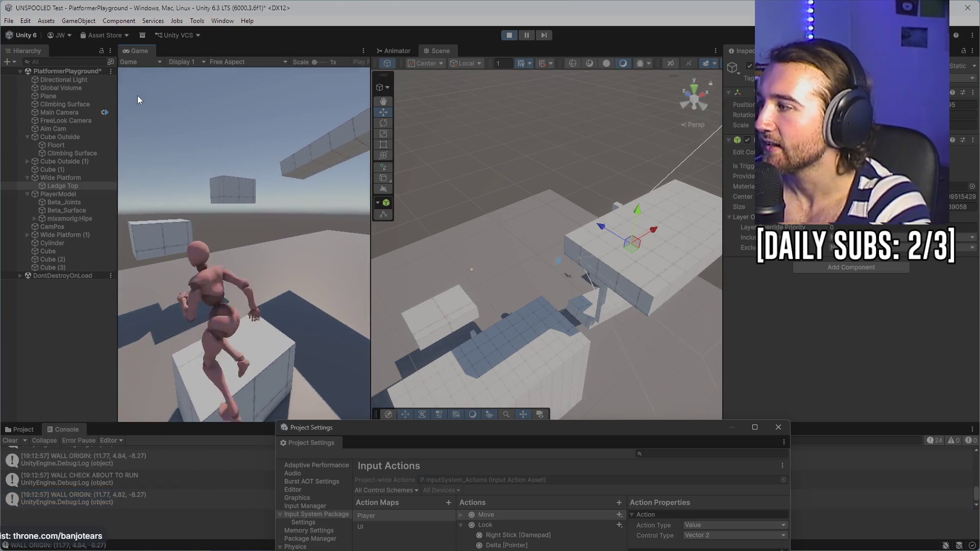
key("space")
key("w")
key("space")
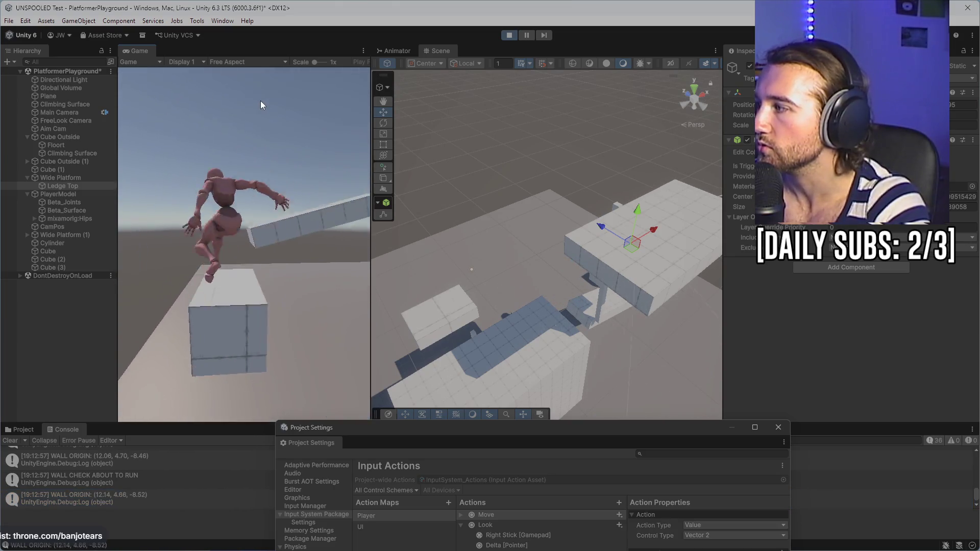
key("w")
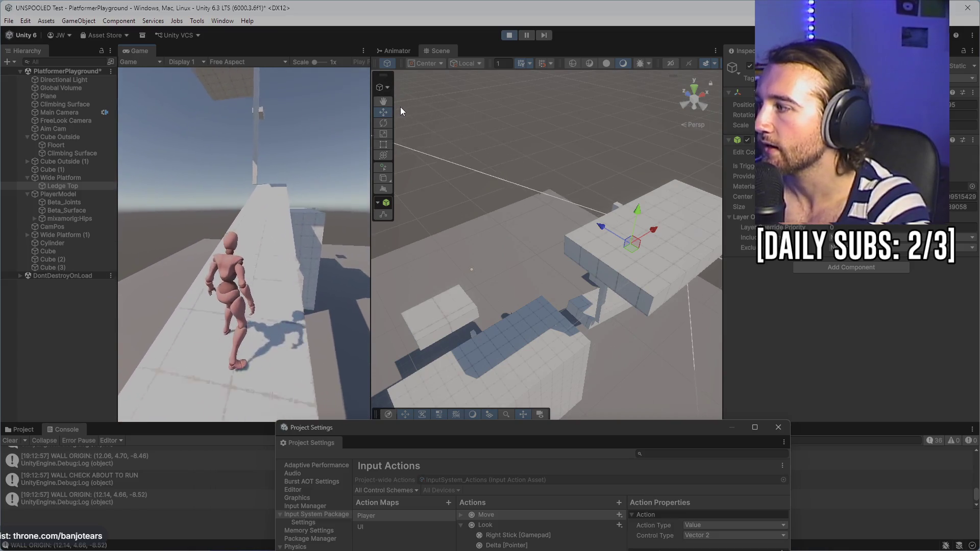
- Climb the tall wall onto the ledge top, drop to the boxes, then widen the Game view
key("w")
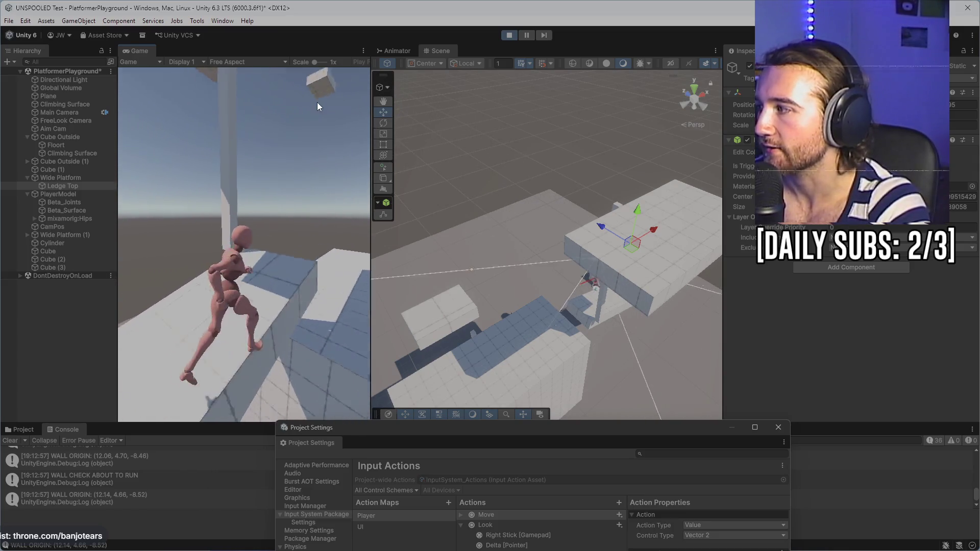
key("w")
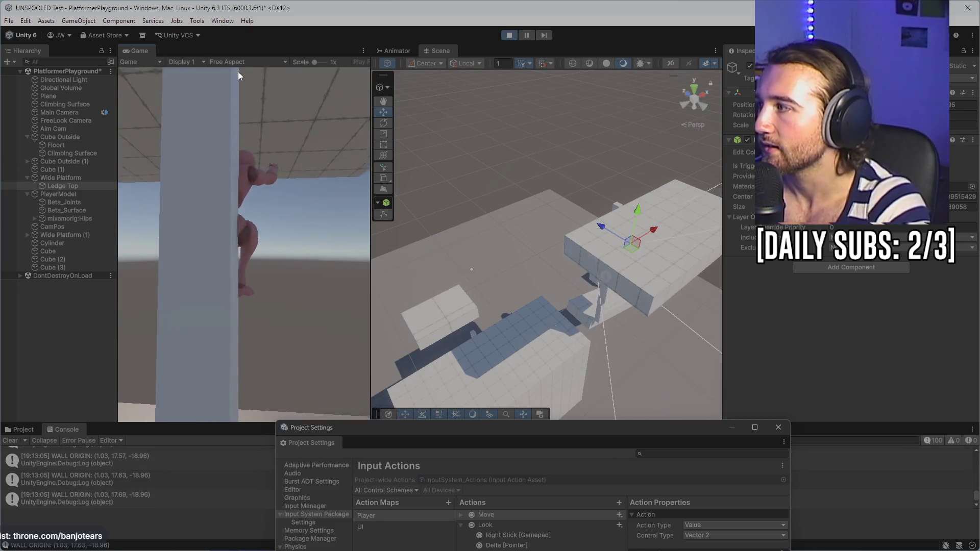
key("w")
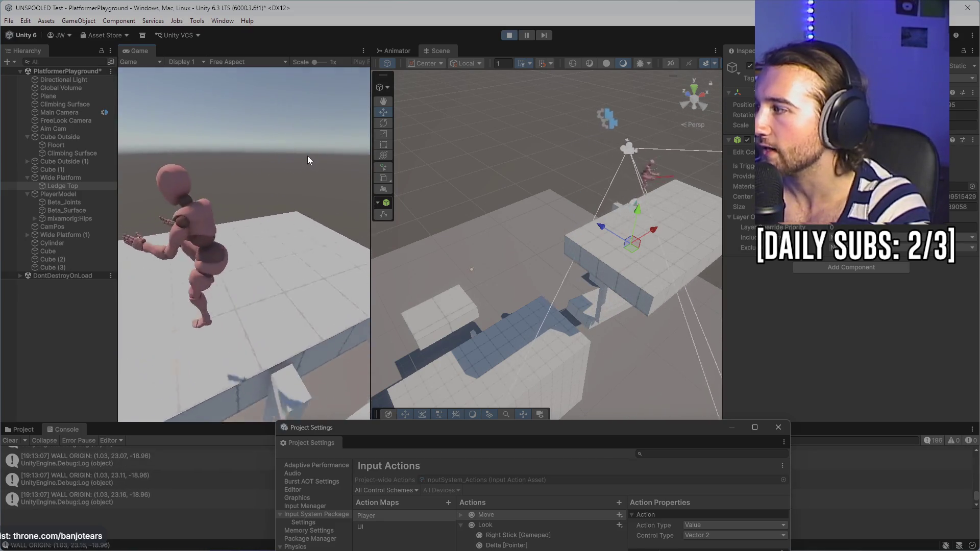
key("w")
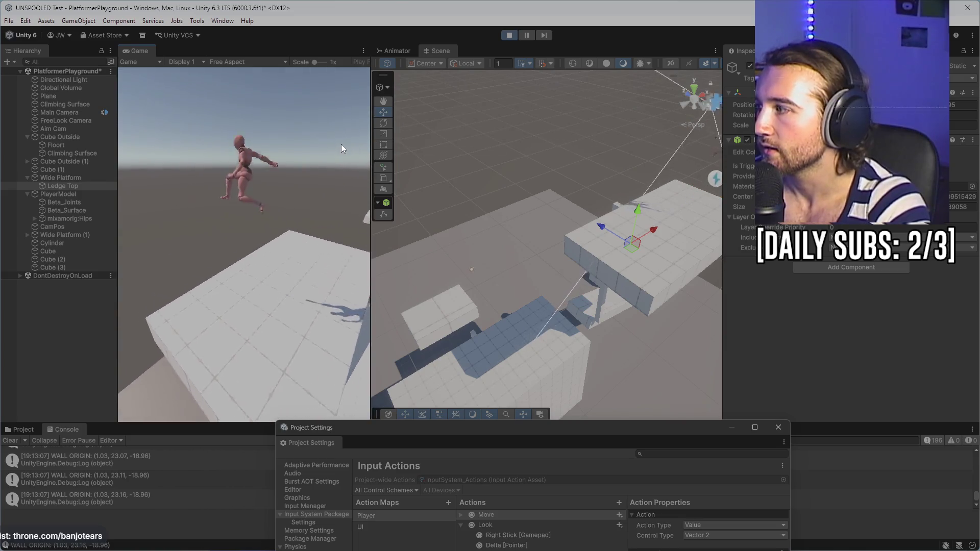
key("w")
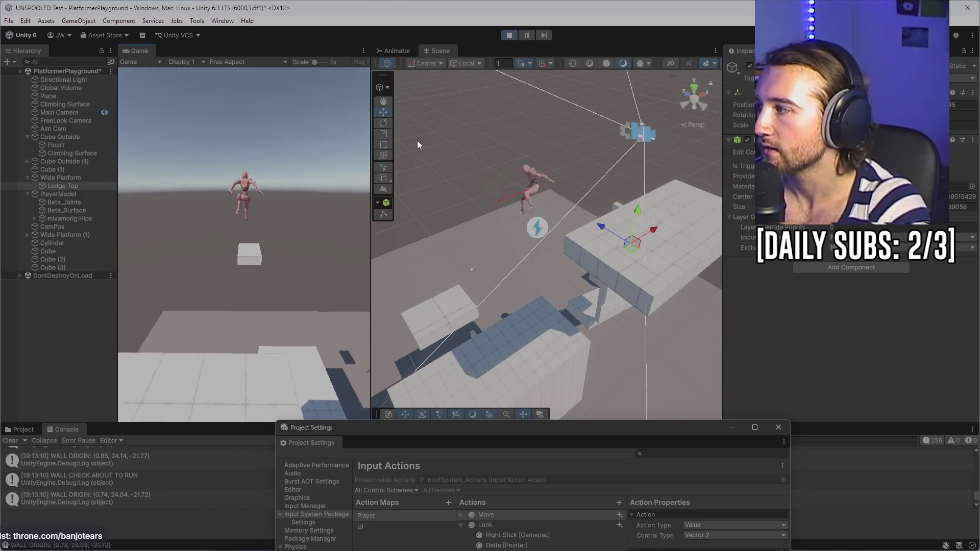
key("w")
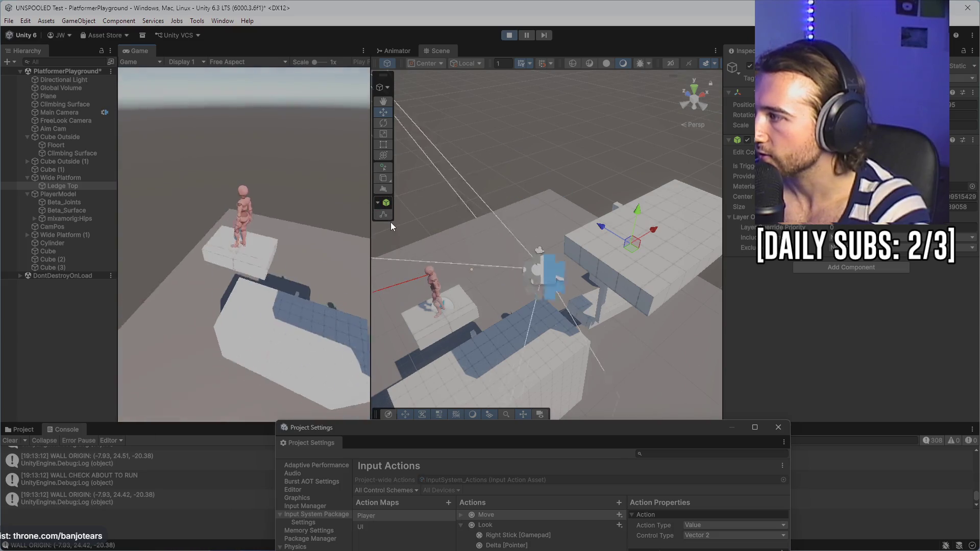
left_click_drag(370, 222, 493, 223)
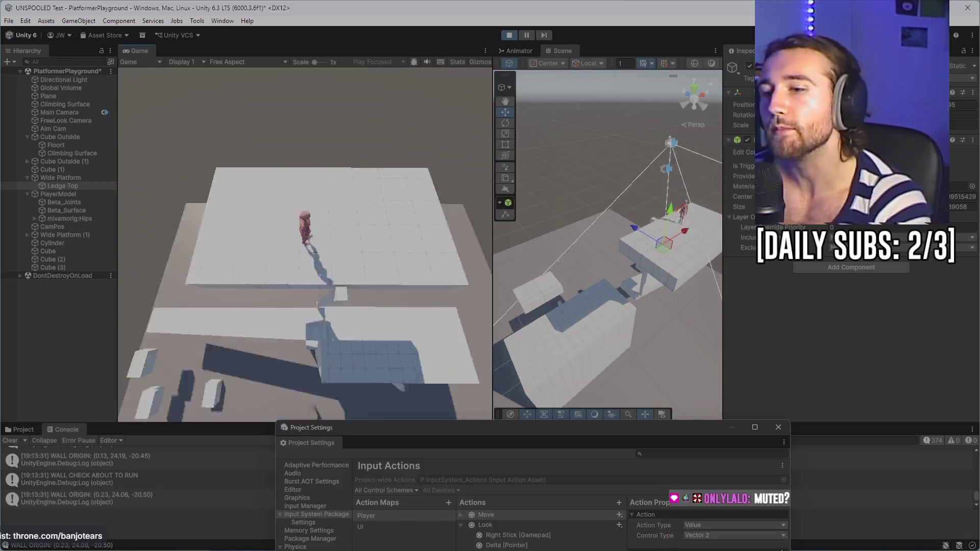
- Select the ground Plane to inspect its components, then return control to the running game
left_click(553, 247)
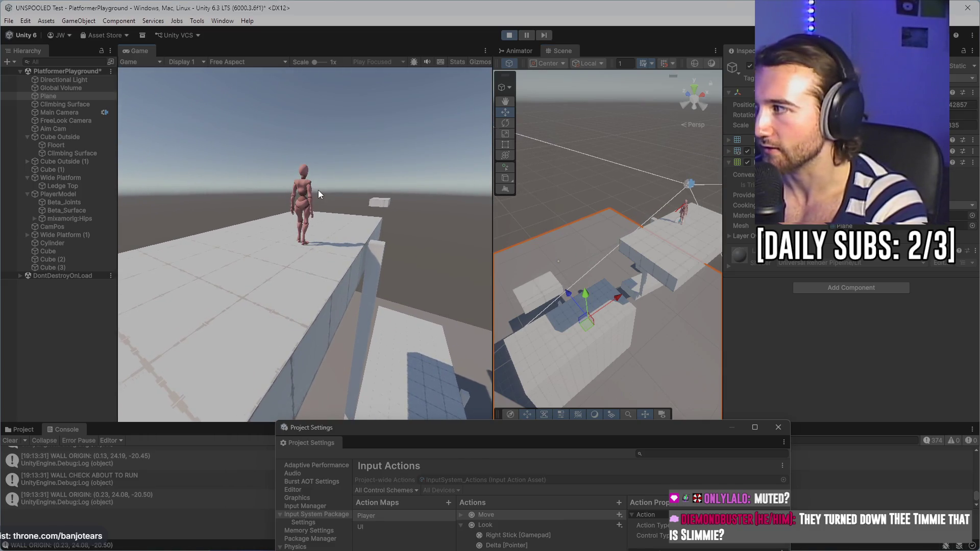
left_click(319, 193)
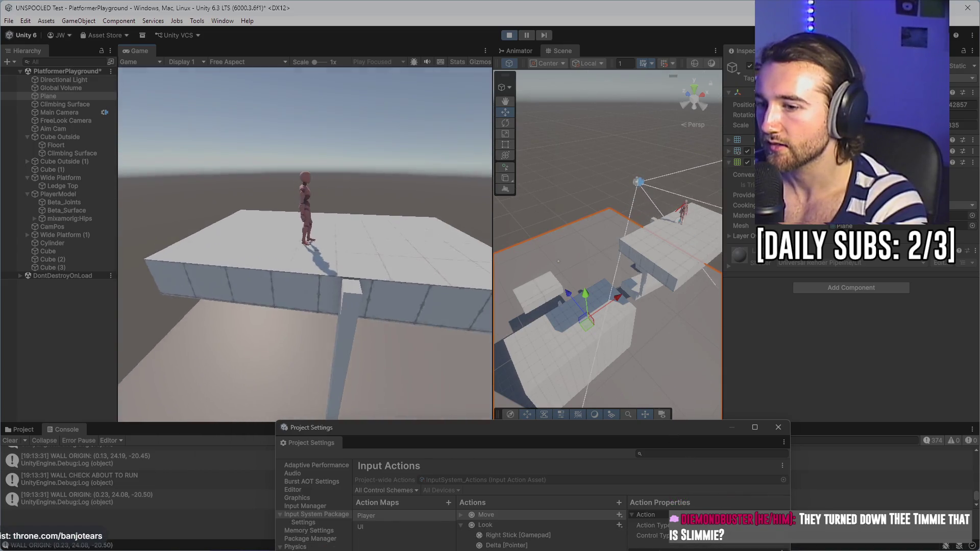
key("super")
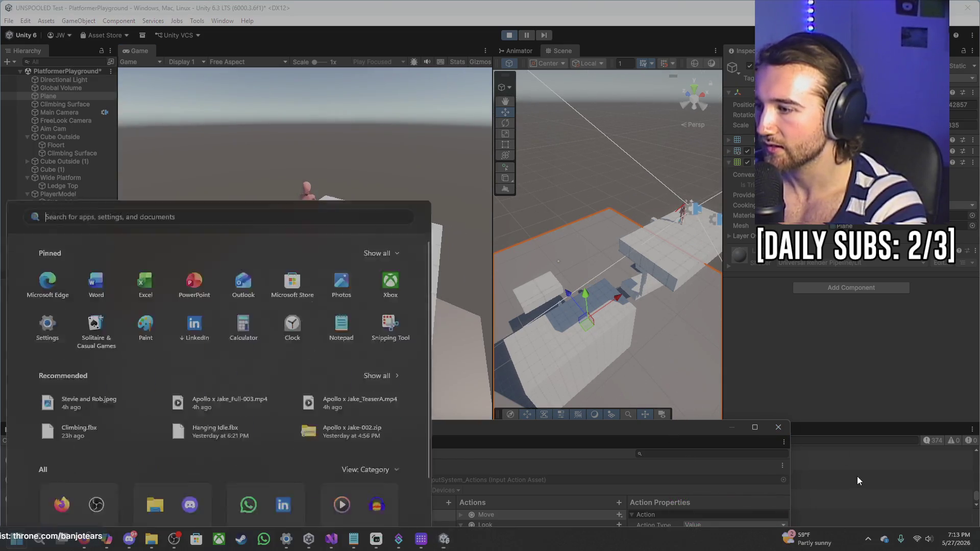
left_click(422, 540)
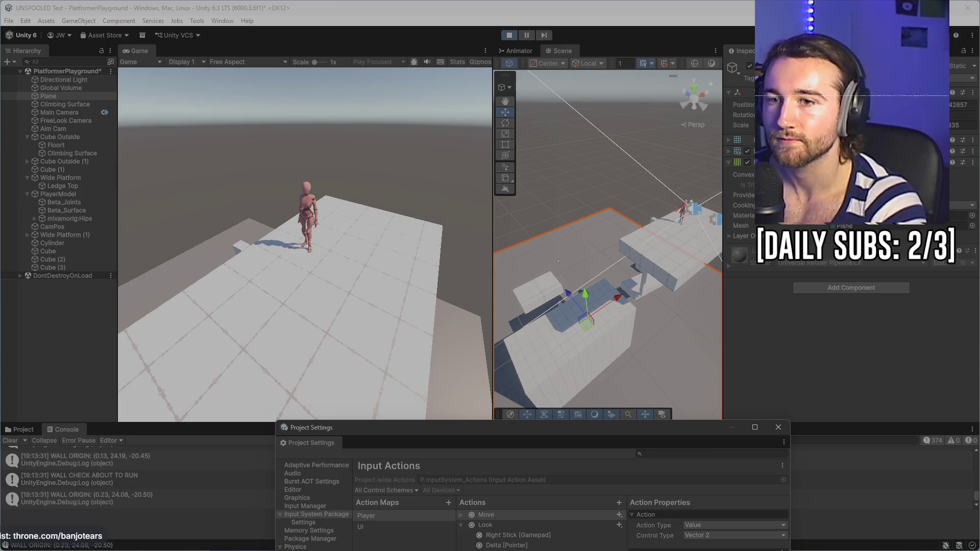
- Deselect the ground Plane and keep running the character until it leaps off the raised slab
mouse_move(421, 550)
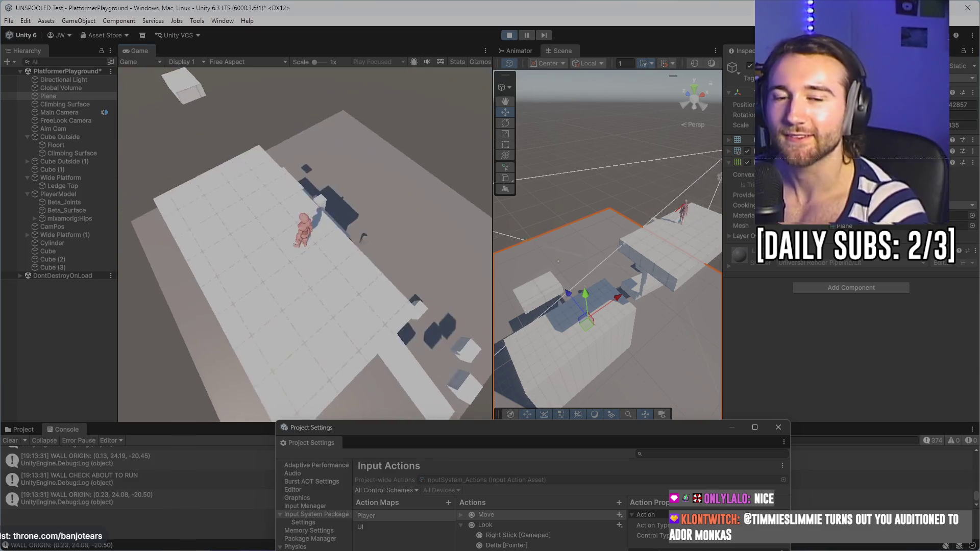
key("Escape")
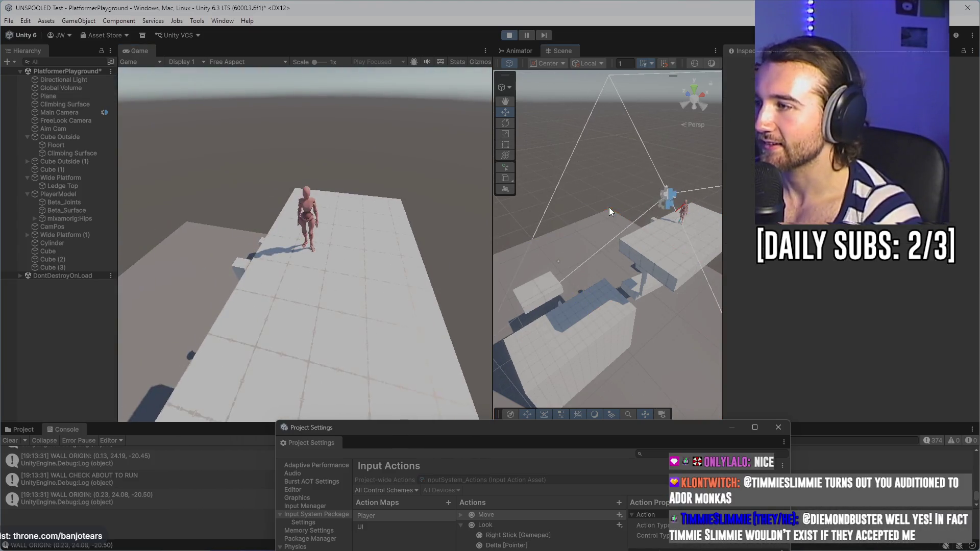
left_click(609, 208)
key("space")
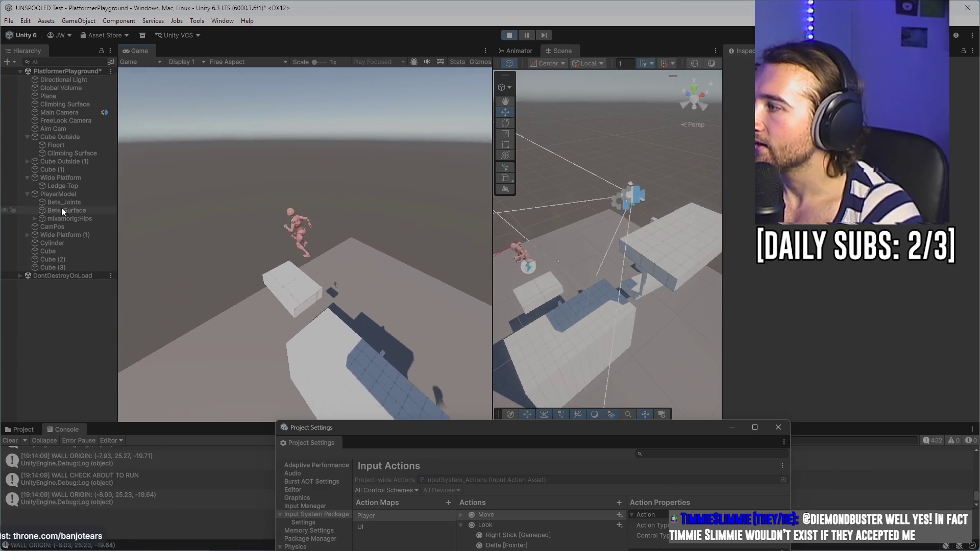
- Jump onto the wide platform, hang from the box ledge, then run along the long beam
key("space")
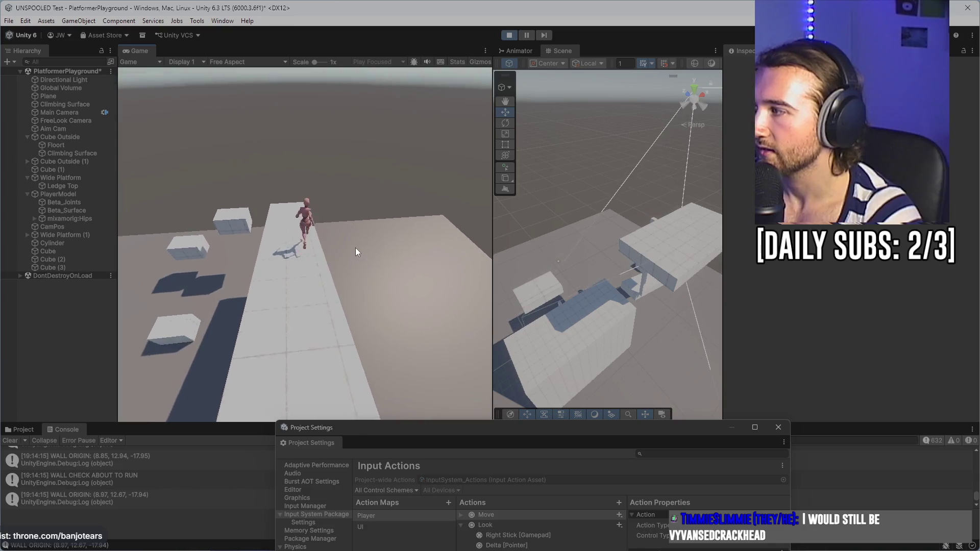
key("w")
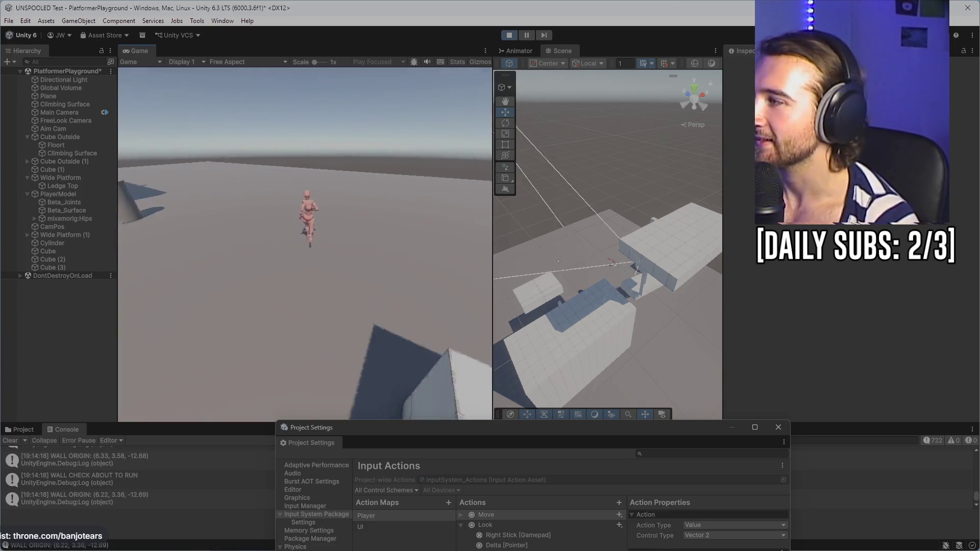
key("space")
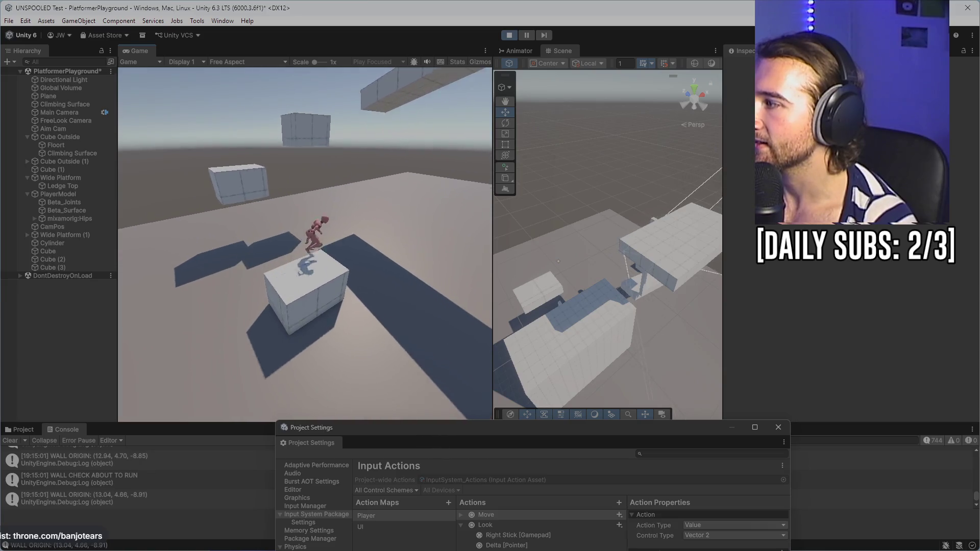
key("w")
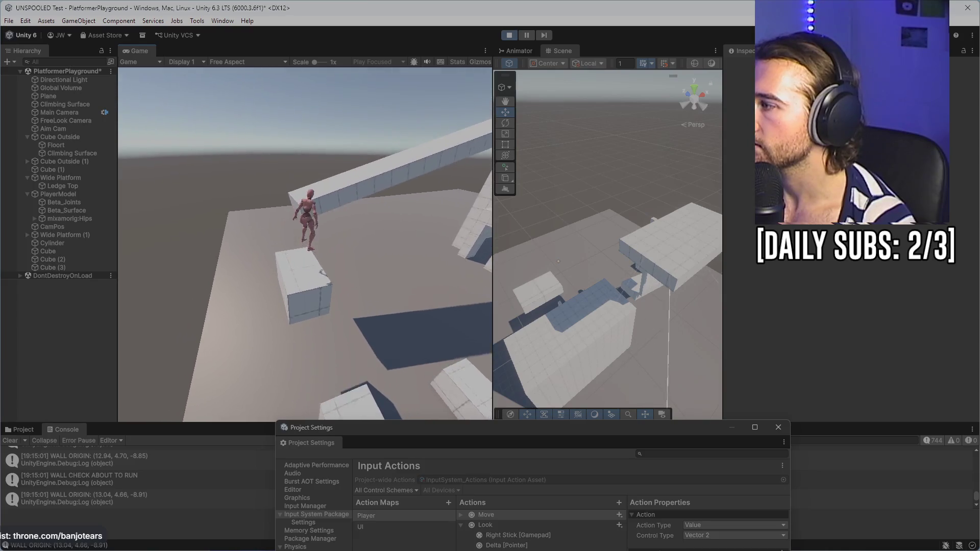
key("space")
key("w")
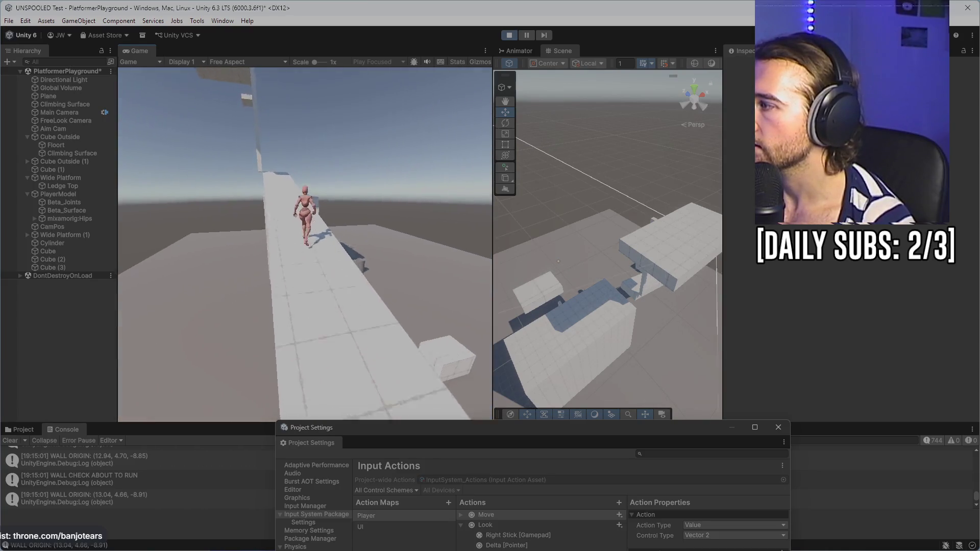
key("w")
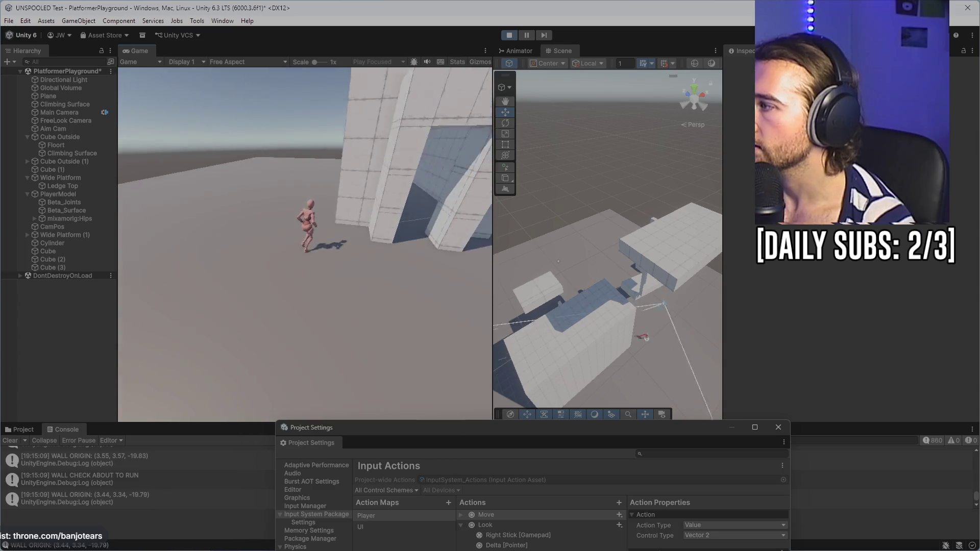
- Climb the wall, jump onto a cube, run the long ramp and climb the tall wall
key("w")
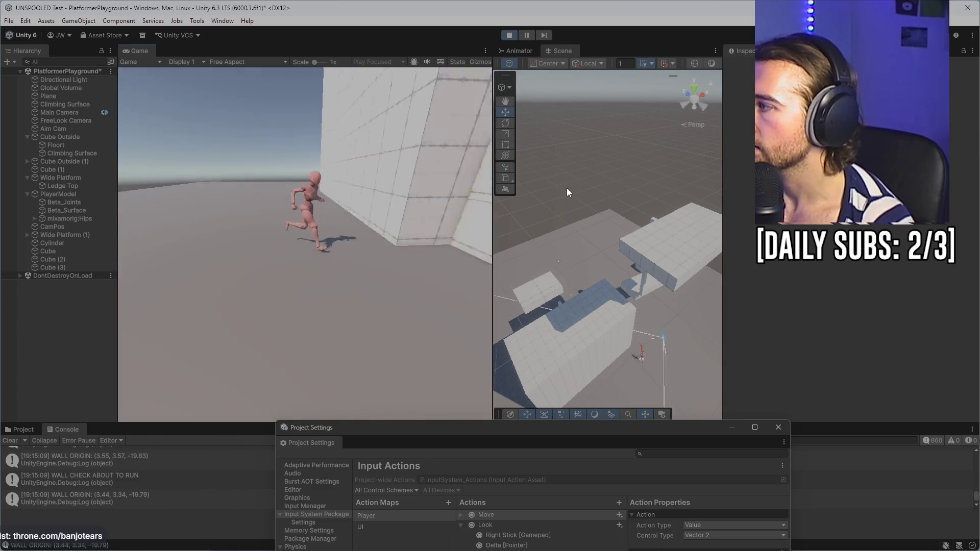
key("w")
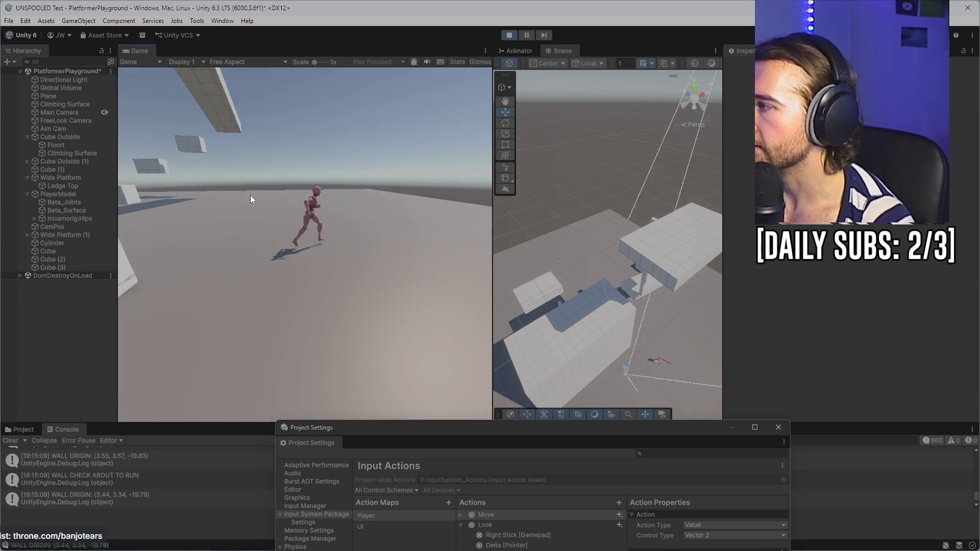
key("w")
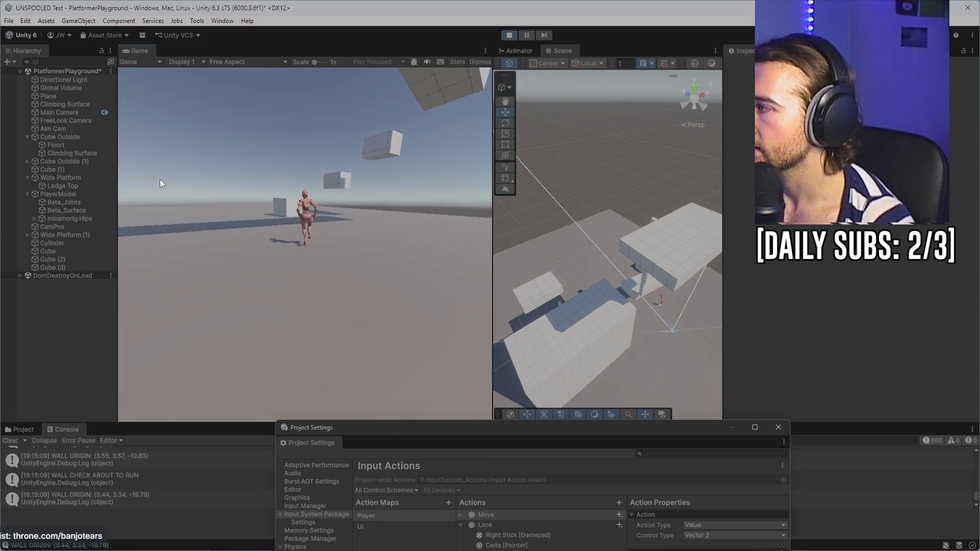
key("space")
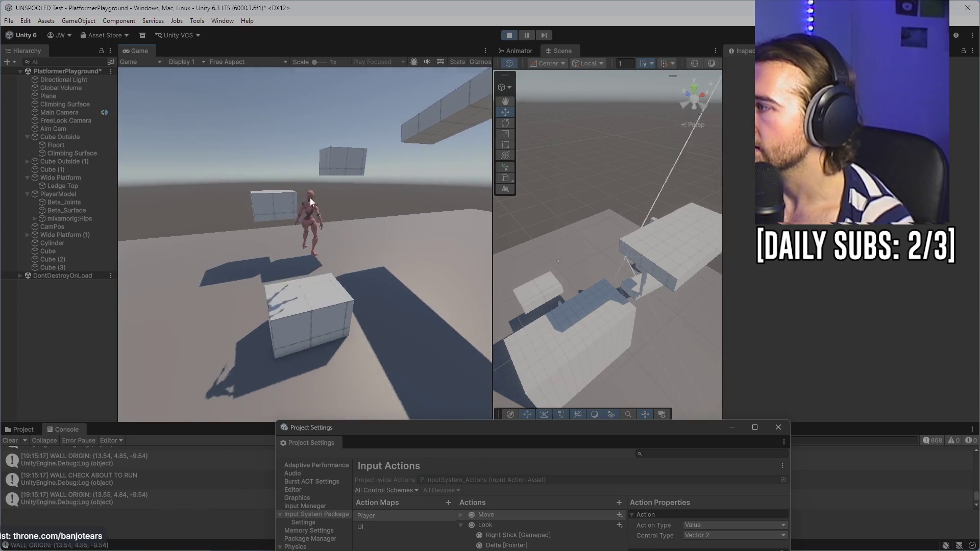
key("w")
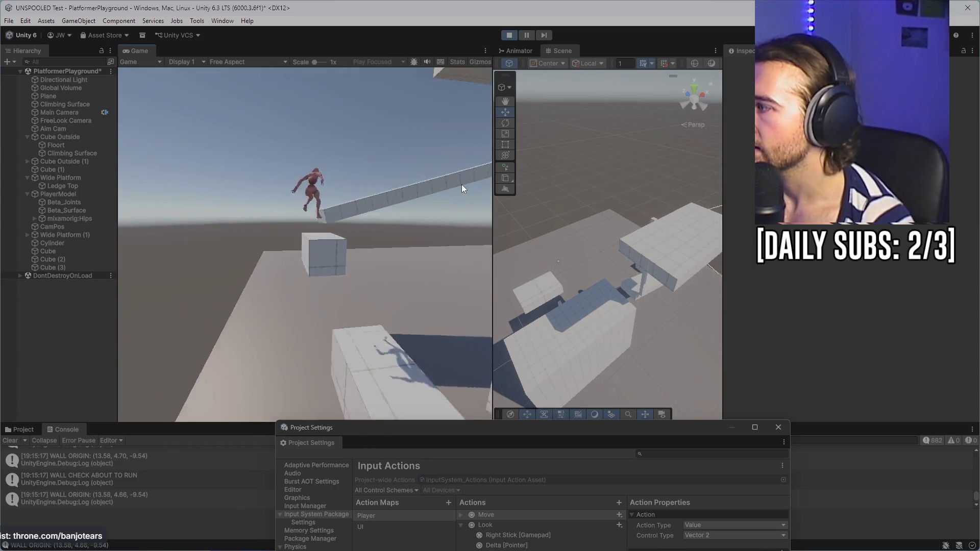
key("w")
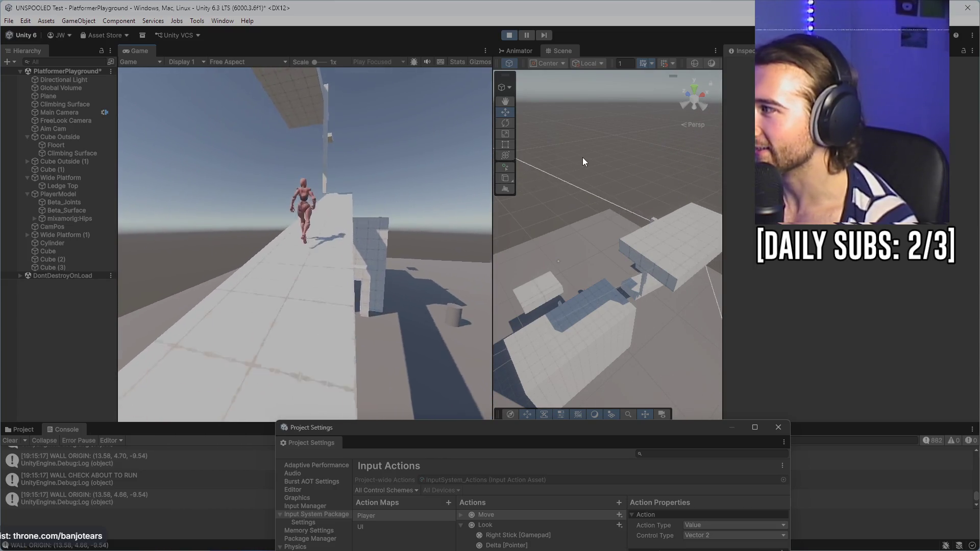
key("w")
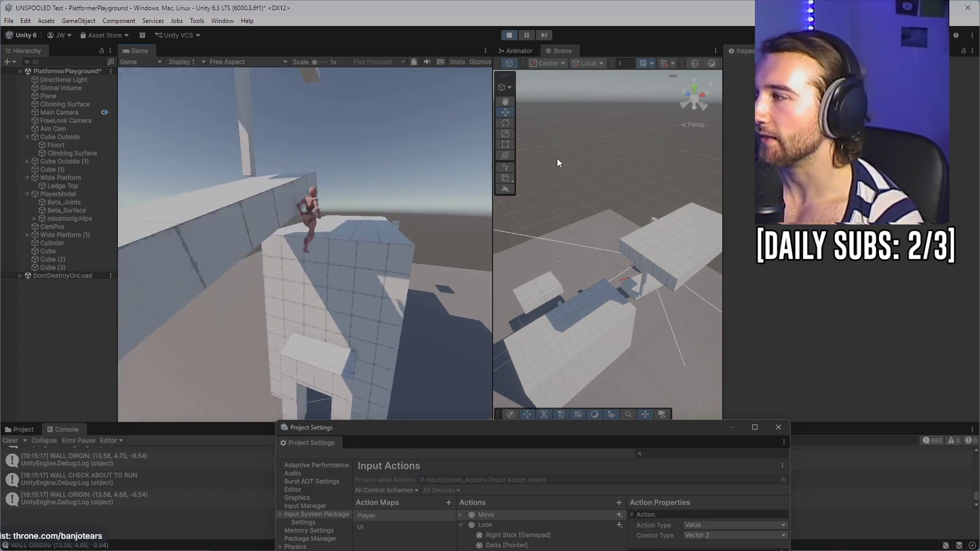
key("w")
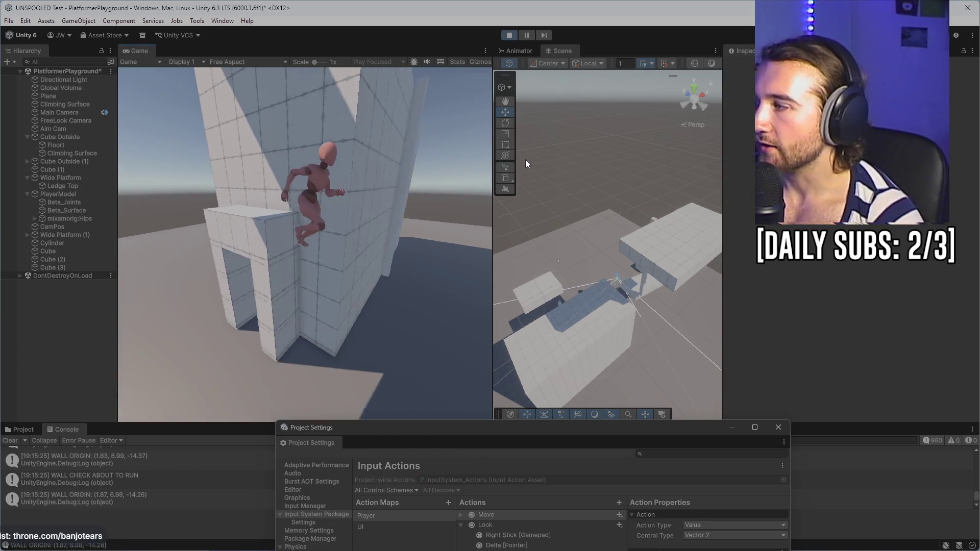
- Run past the wall, cylinder and floating cubes toward the tall building, then stop the play test
key("w")
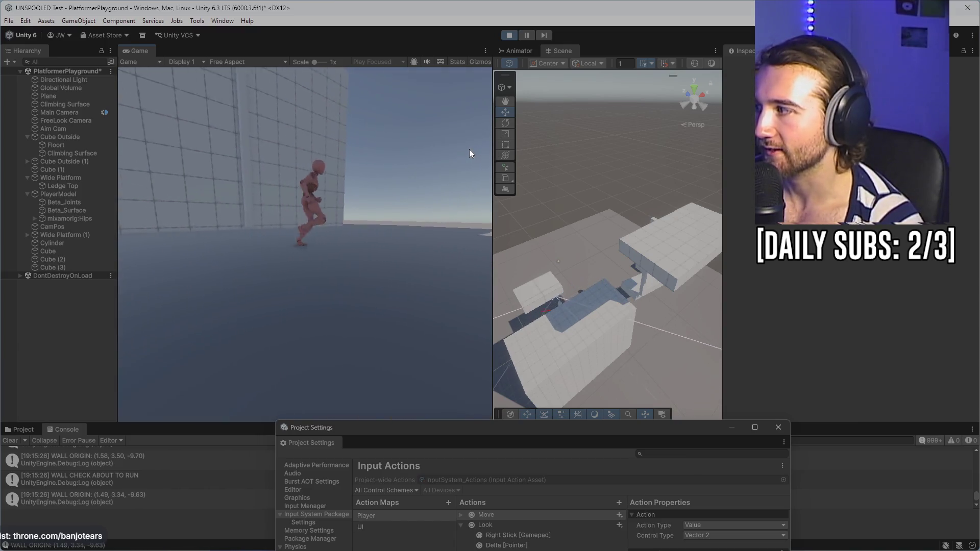
key("w")
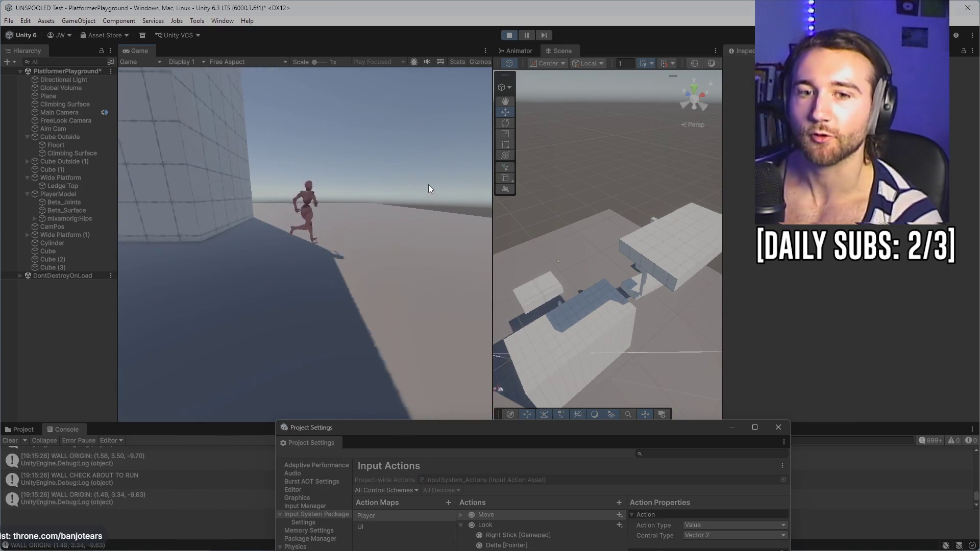
key("w")
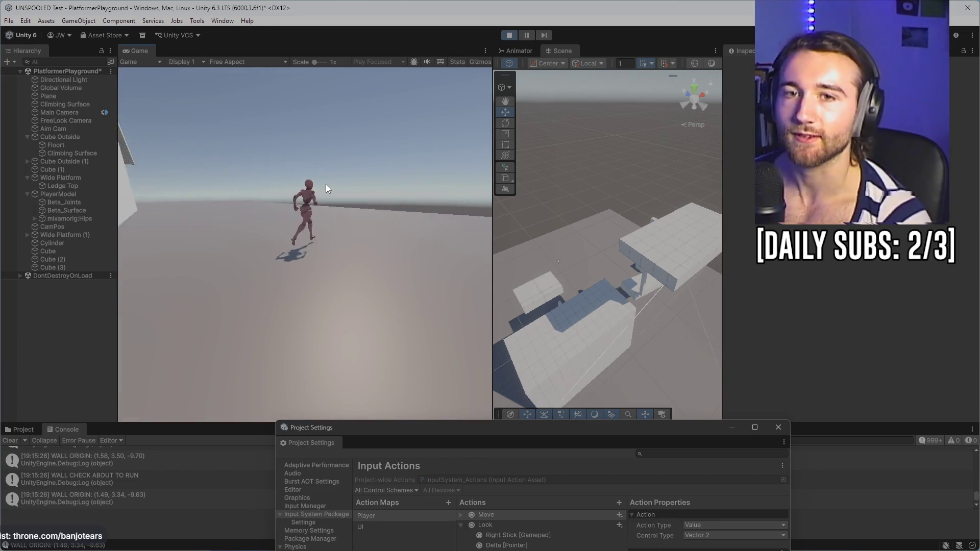
key("w")
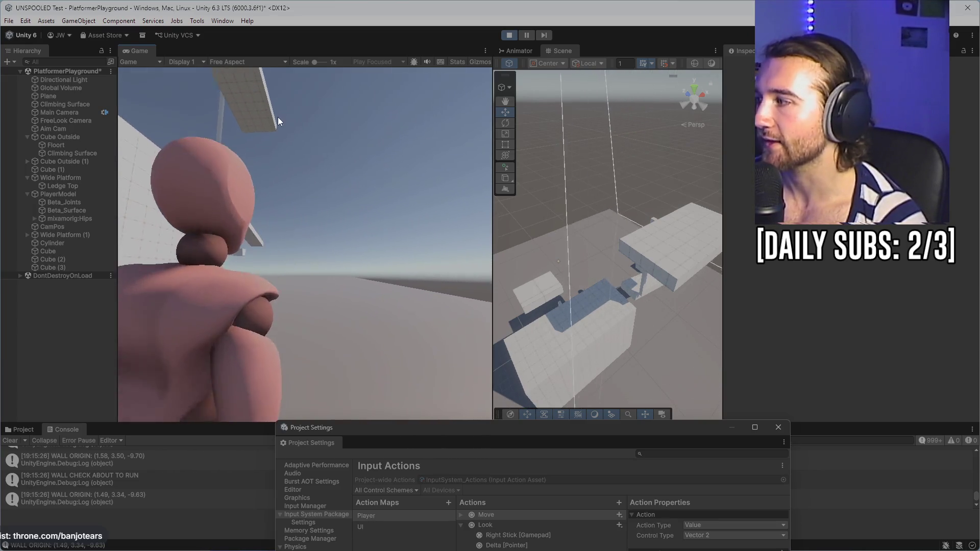
key("w")
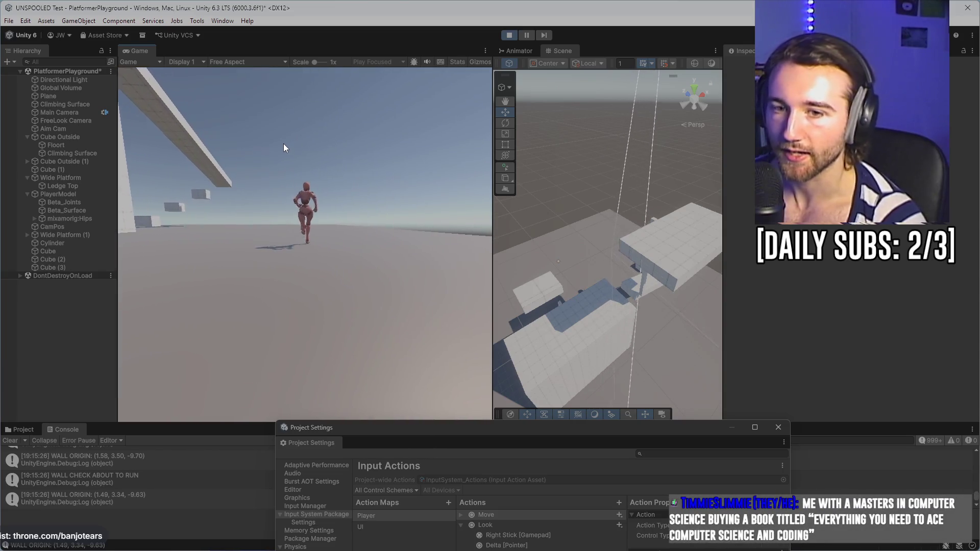
key("w")
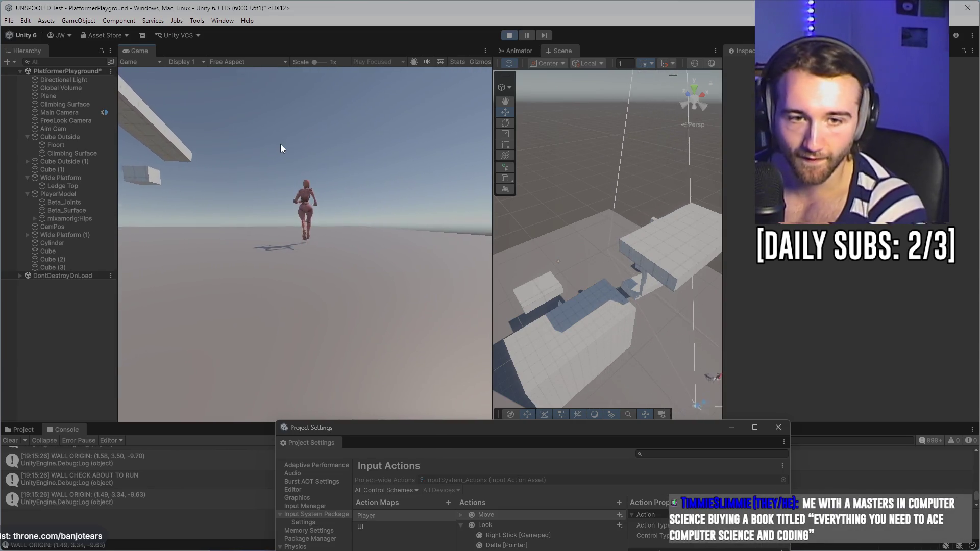
key("w")
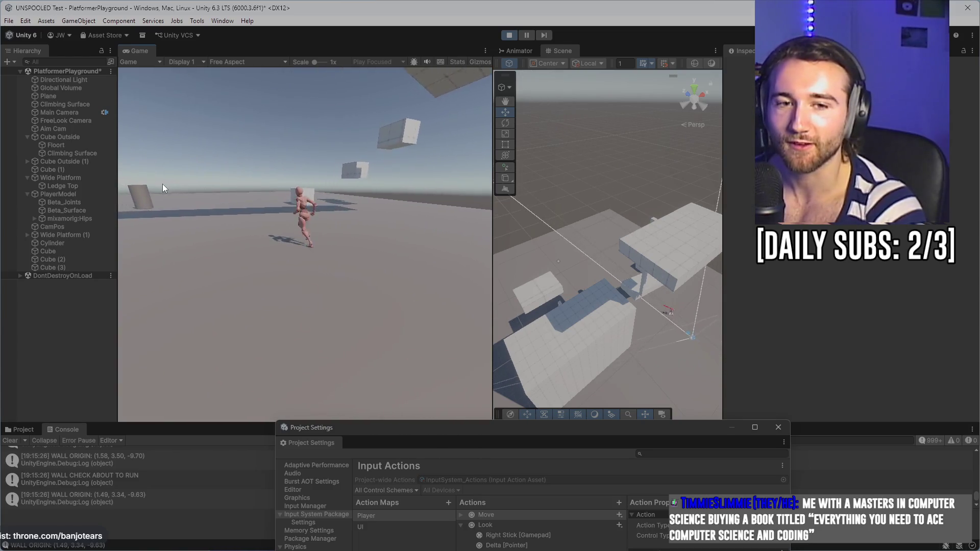
key("w")
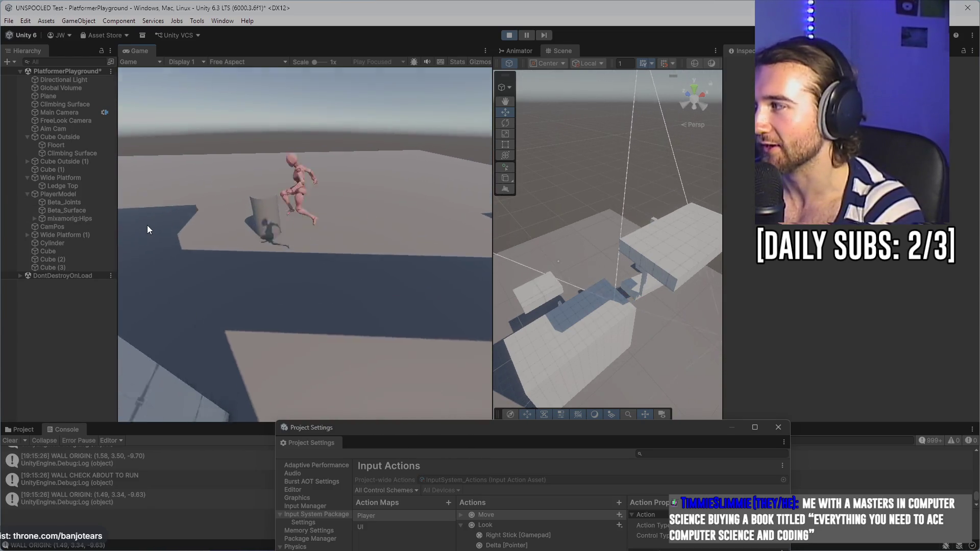
key("w")
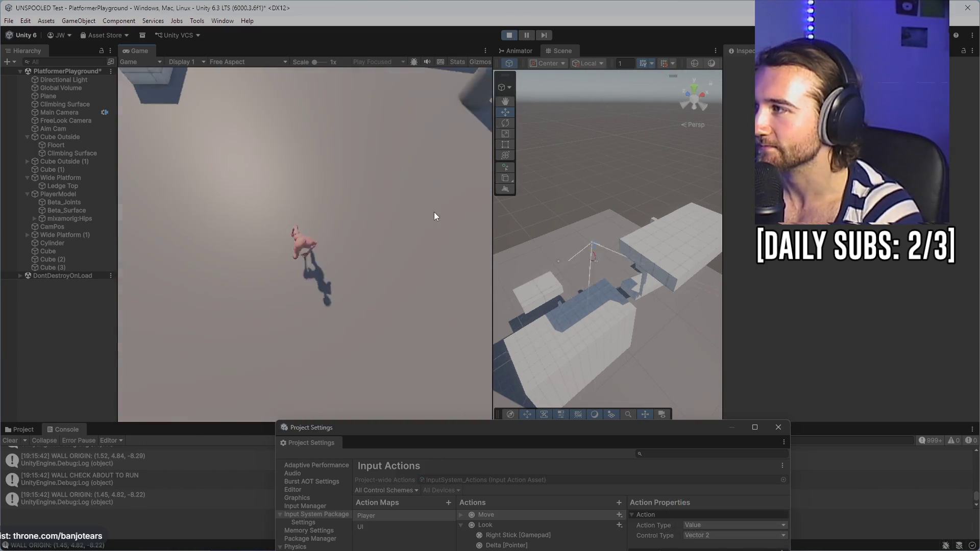
left_click(509, 35)
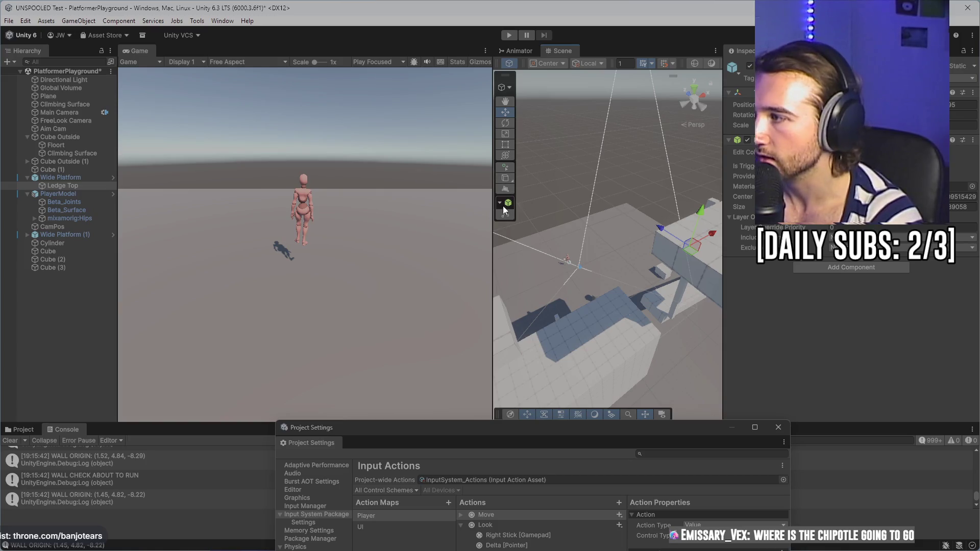
- Deselect Ledge Top, choose the new cube-drawing tool, and bring up the object creation options
left_click(503, 175)
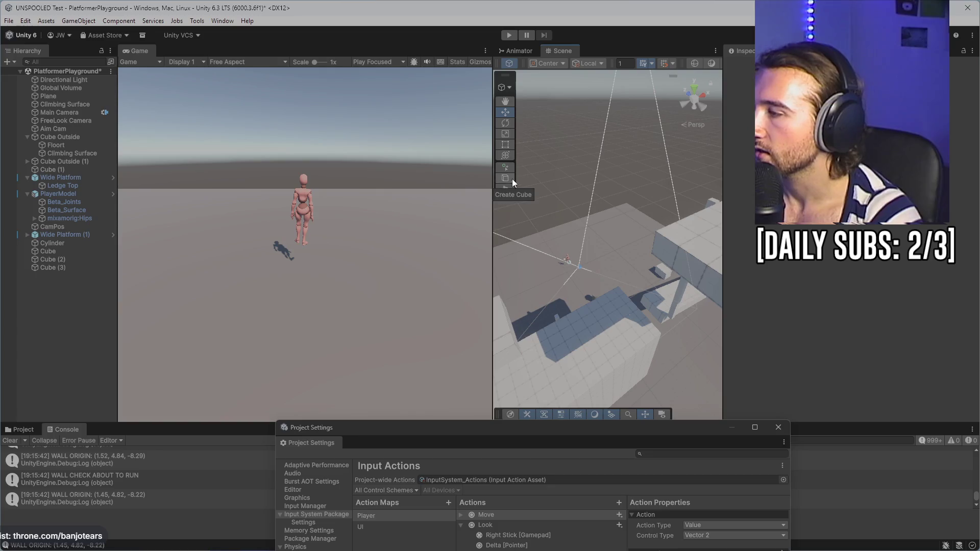
left_click(507, 188)
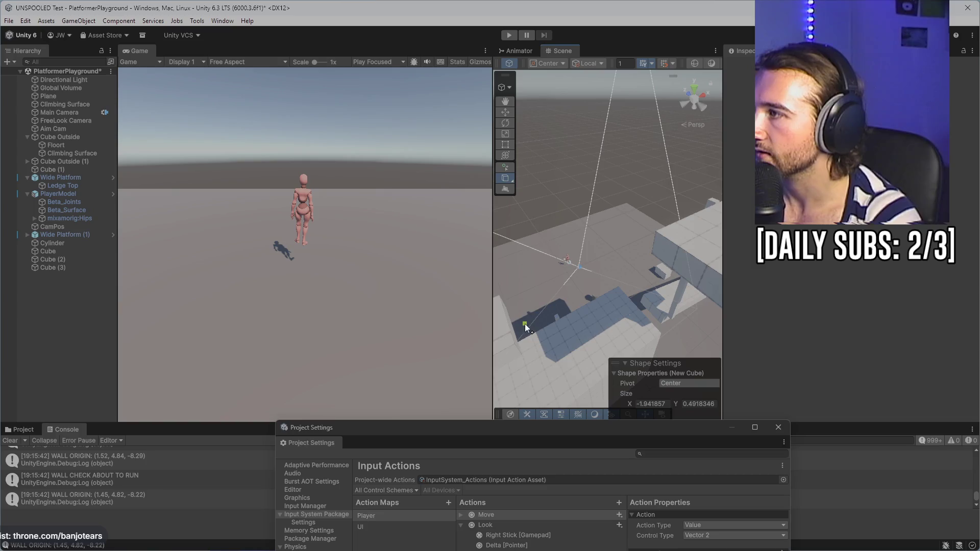
right_click(71, 301)
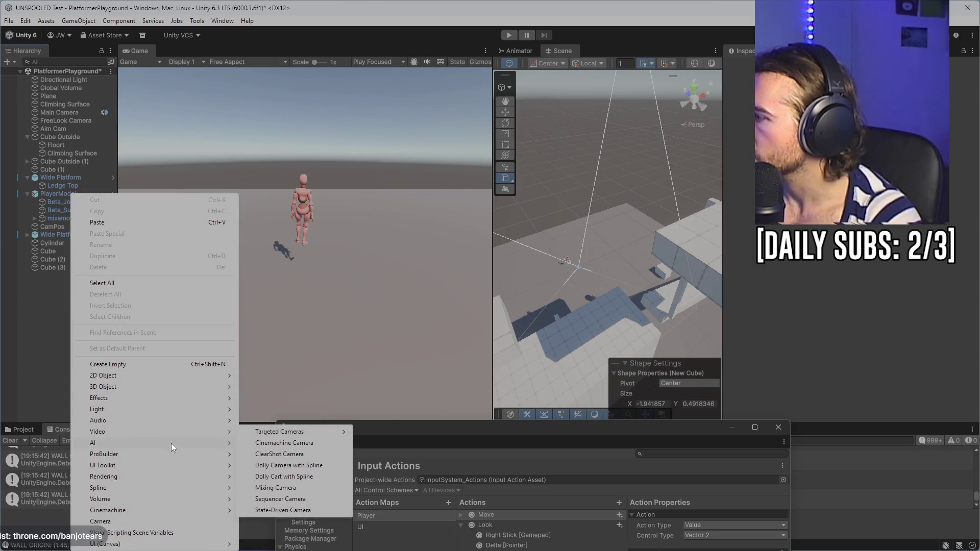
mouse_move(184, 391)
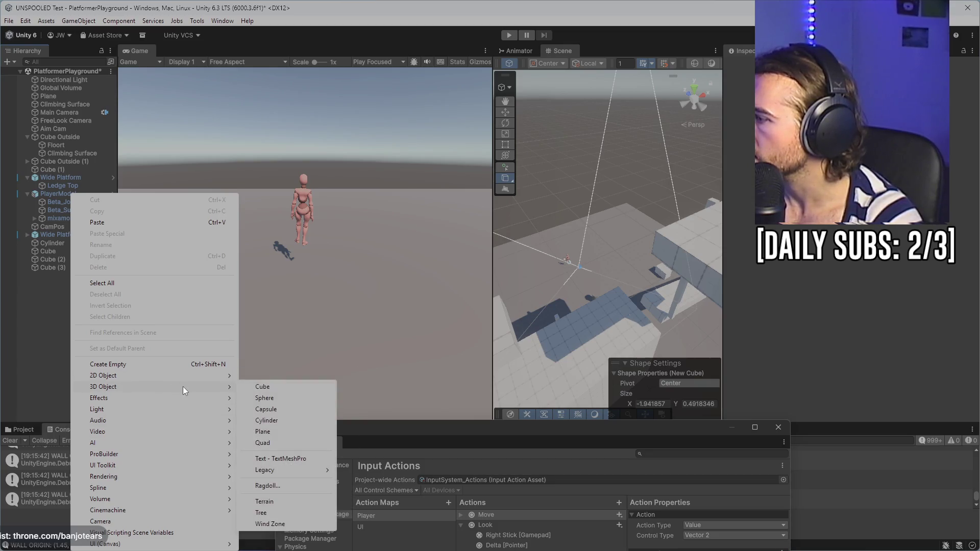
left_click(279, 515)
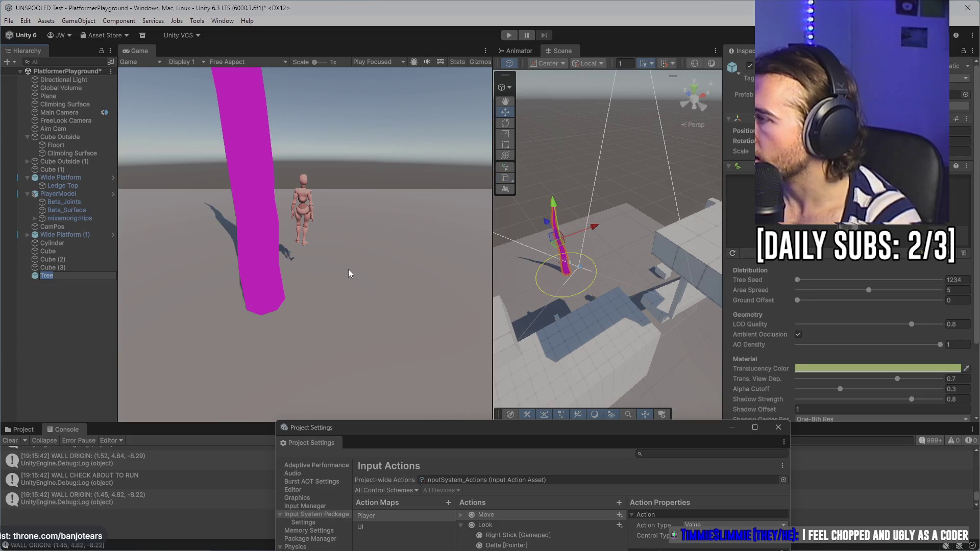
scroll(795, 323, "down", 3)
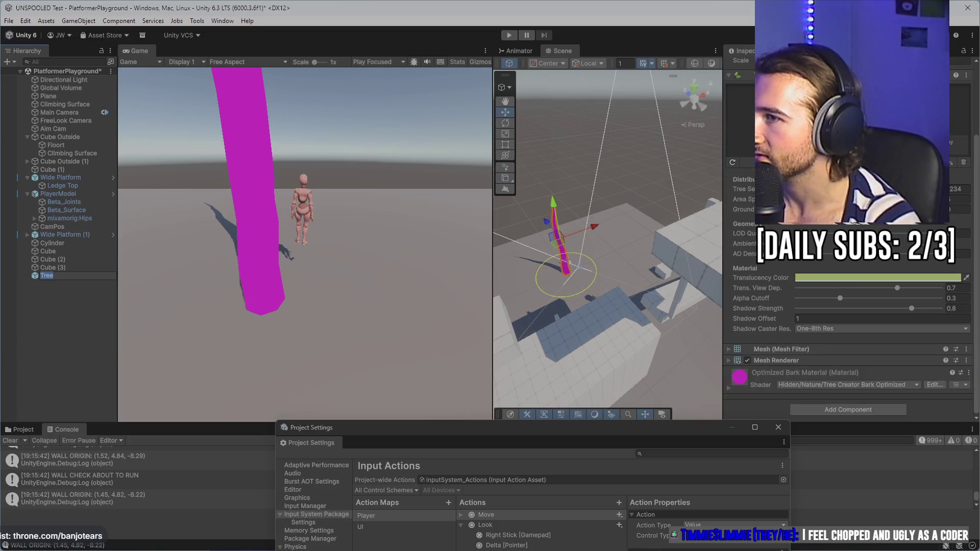
key("Return")
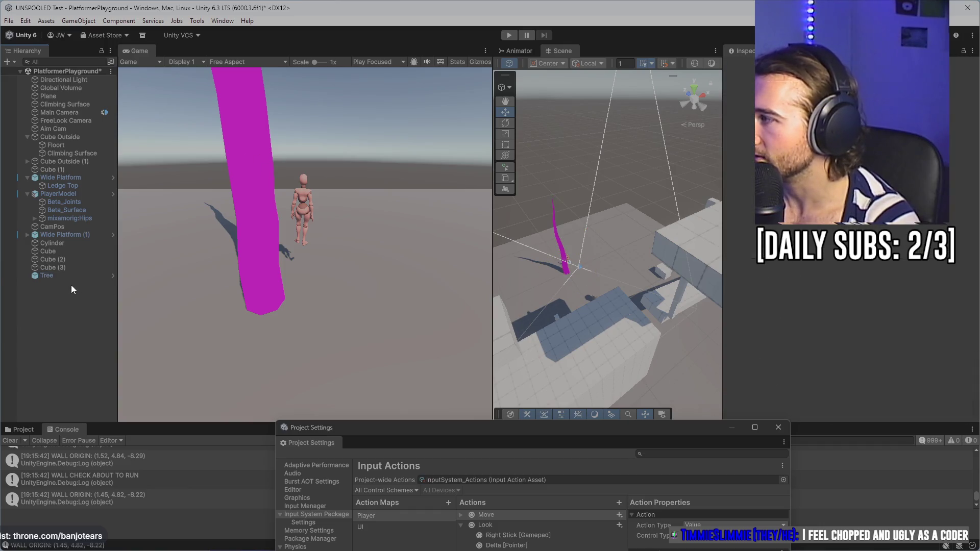
key("Delete")
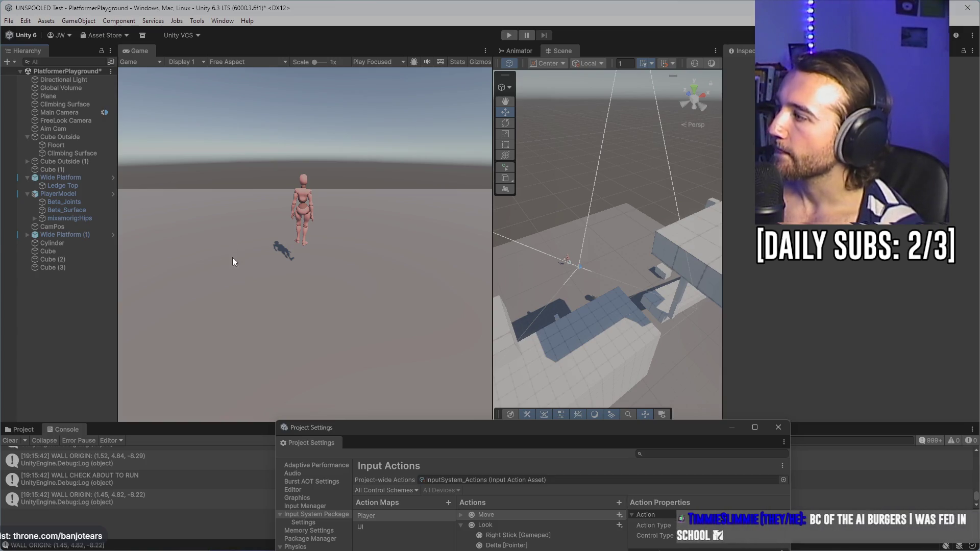
double_click(94, 259)
- Frame Cube (3), orbit and zoom the Scene view, then select and frame the top platform
double_click(72, 270)
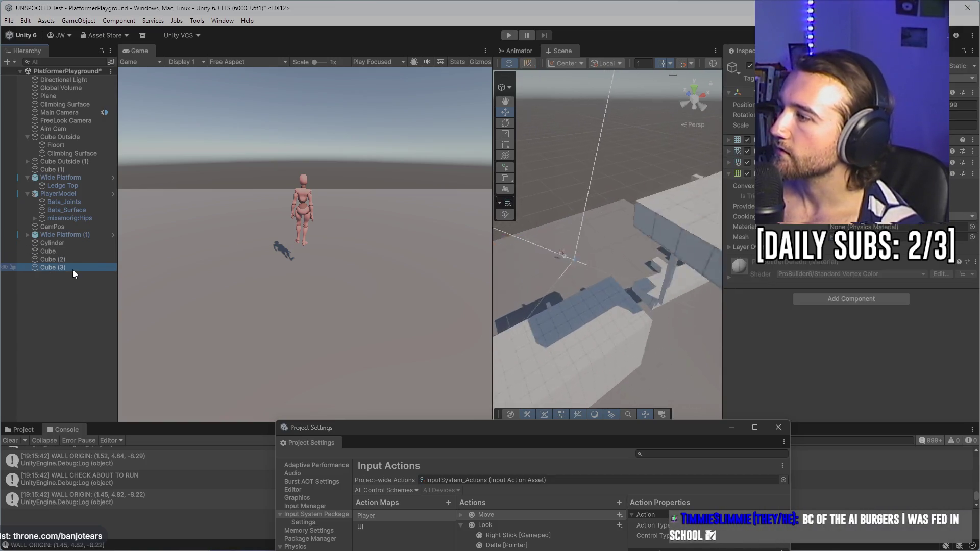
mouse_move(515, 182)
left_mouse_down()
mouse_move(669, 179)
mouse_move(623, 271)
mouse_move(606, 251)
mouse_move(642, 253)
mouse_move(587, 278)
mouse_move(642, 146)
left_mouse_up()
left_click(624, 265)
scroll(636, 255, "down", 6)
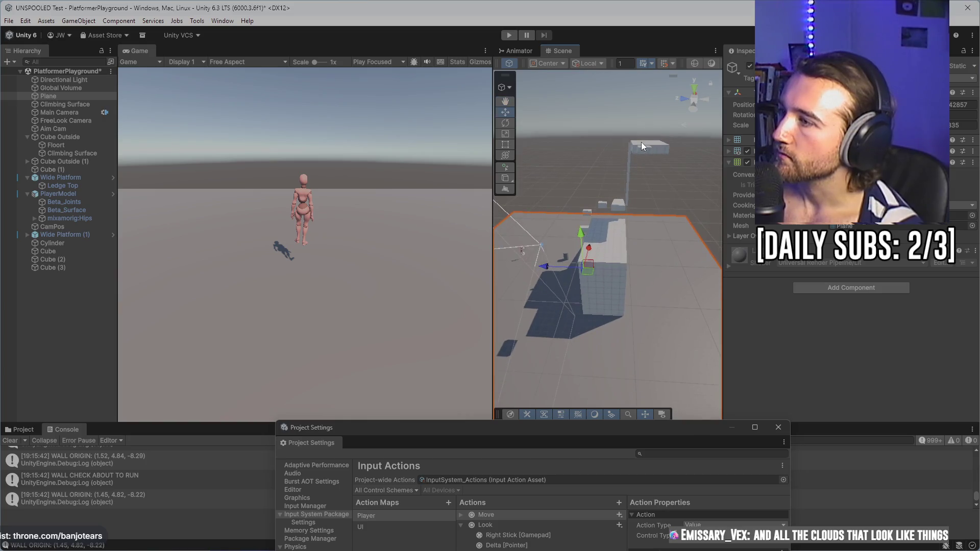
left_click(645, 151)
key("f")
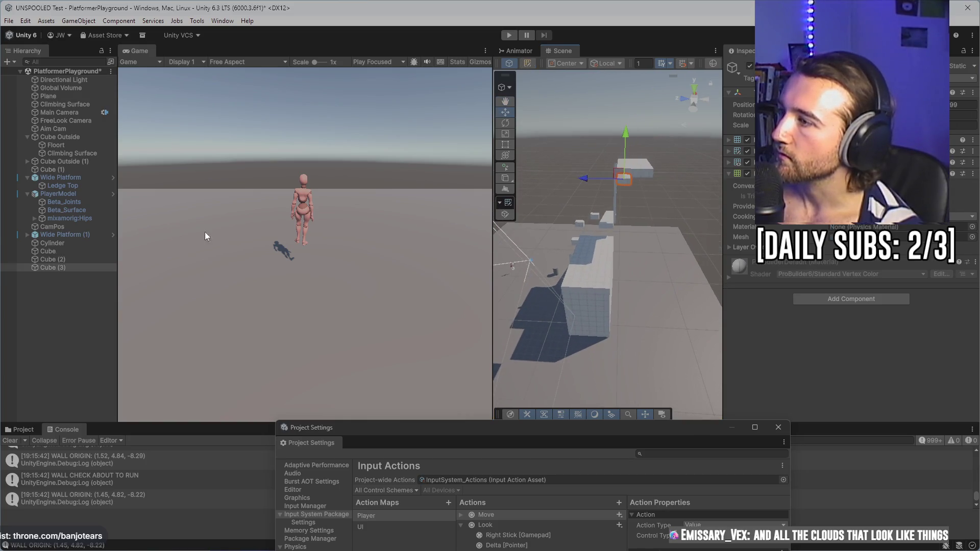
- Refocus on Cube (3), tilt and orbit the view toward the horizon, then start a play test
double_click(67, 269)
scroll(609, 305, "down", 10)
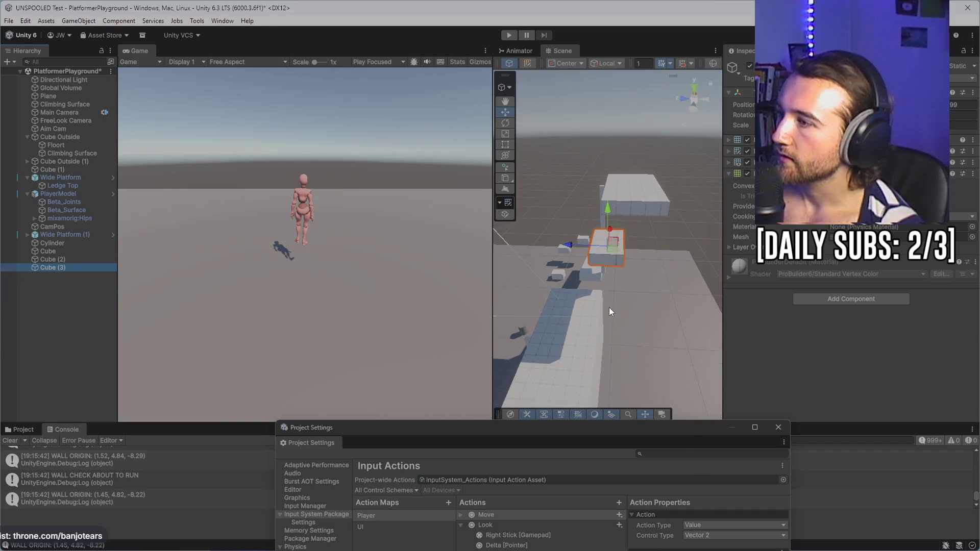
mouse_move(609, 307)
left_mouse_down()
mouse_move(618, 140)
mouse_move(615, 155)
mouse_move(625, 159)
left_mouse_up()
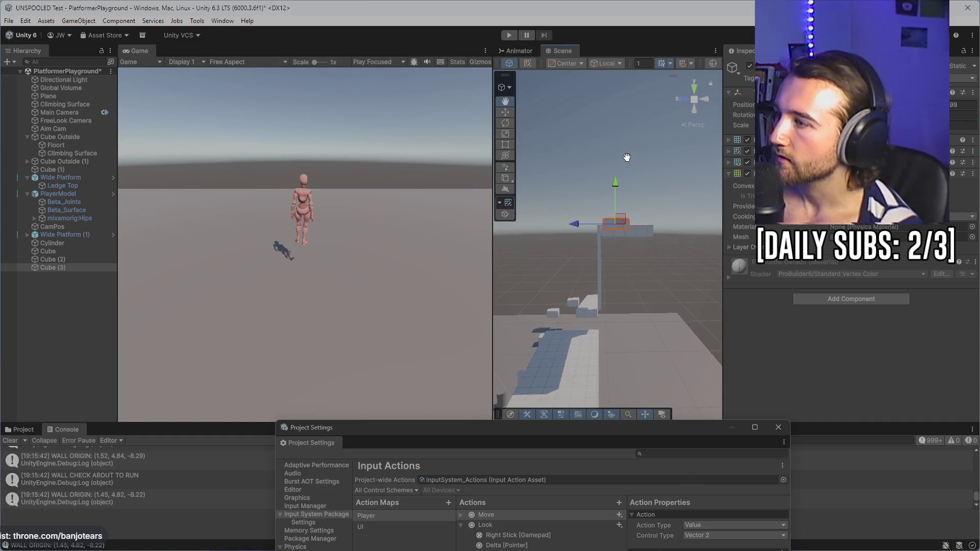
double_click(73, 267)
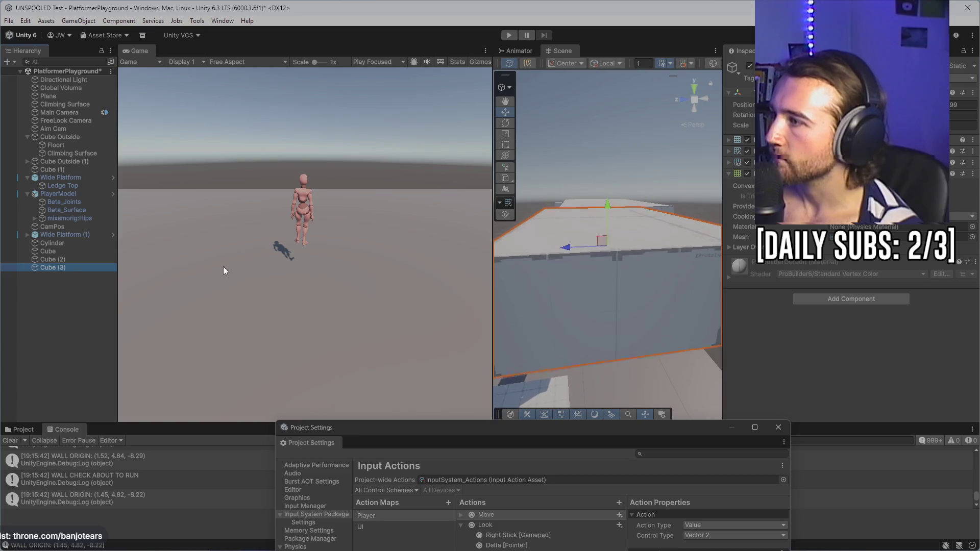
mouse_move(550, 289)
left_mouse_down()
mouse_move(637, 322)
mouse_move(575, 274)
mouse_move(658, 274)
left_mouse_up()
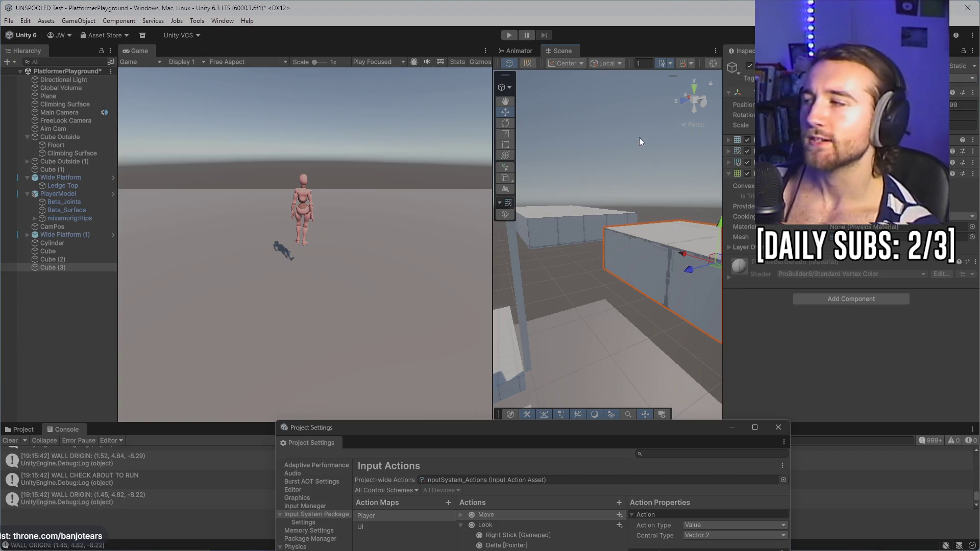
left_click(510, 35)
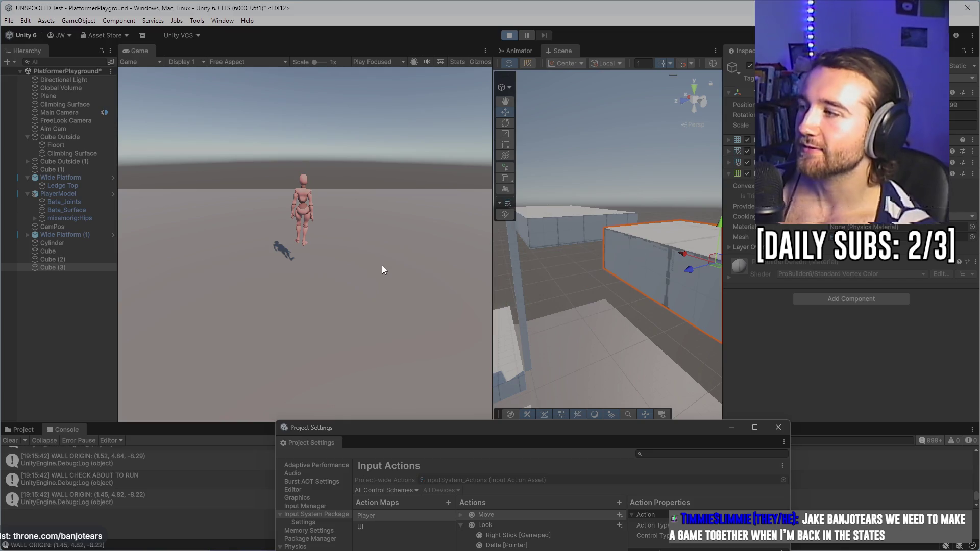
- Run the character forward toward the platforms in Play mode, then stop the play test
key("w")
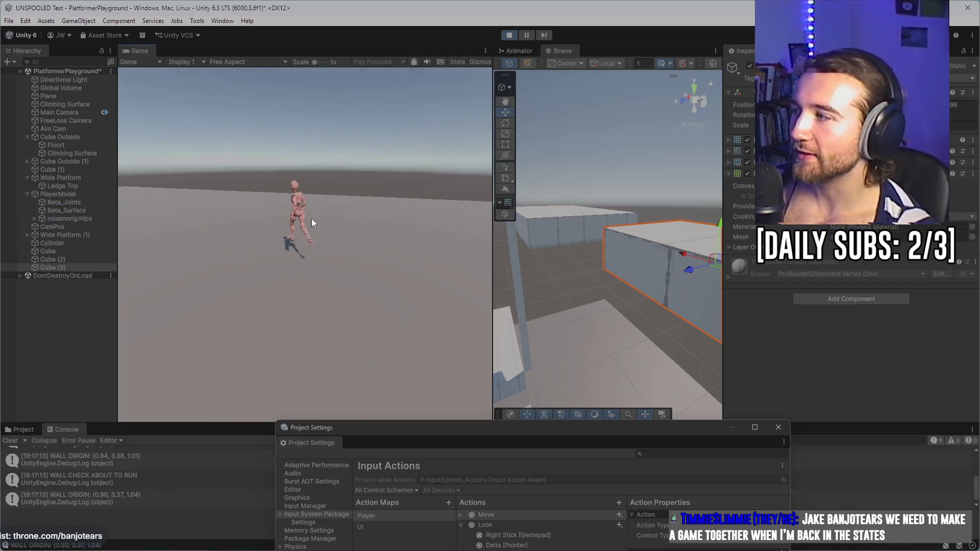
key("w")
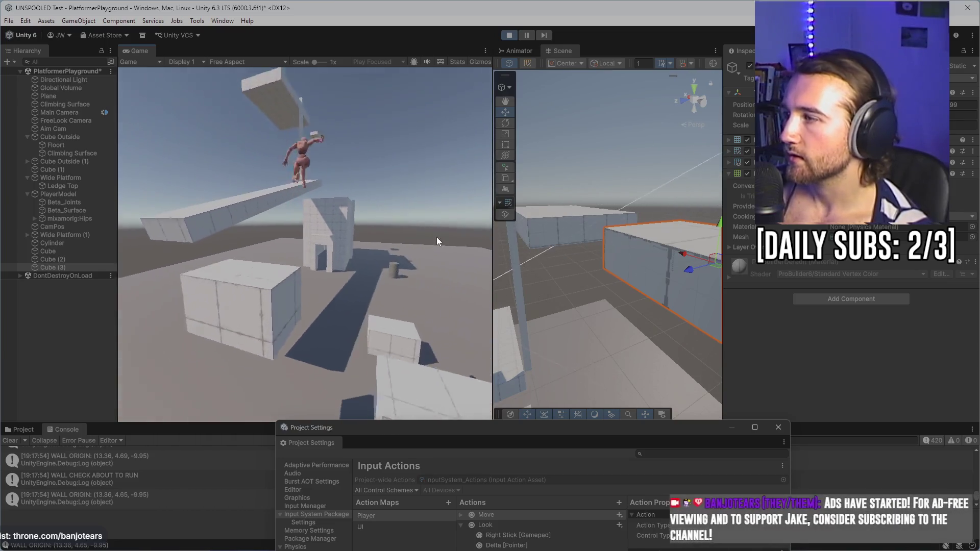
left_click(509, 35)
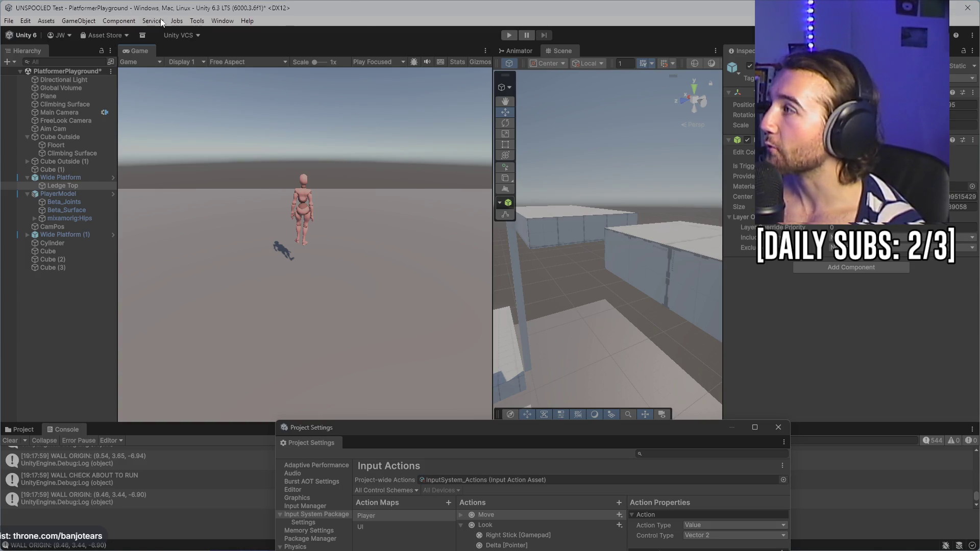
- Open the Lighting window through Window > Rendering > Lighting
left_click(222, 20)
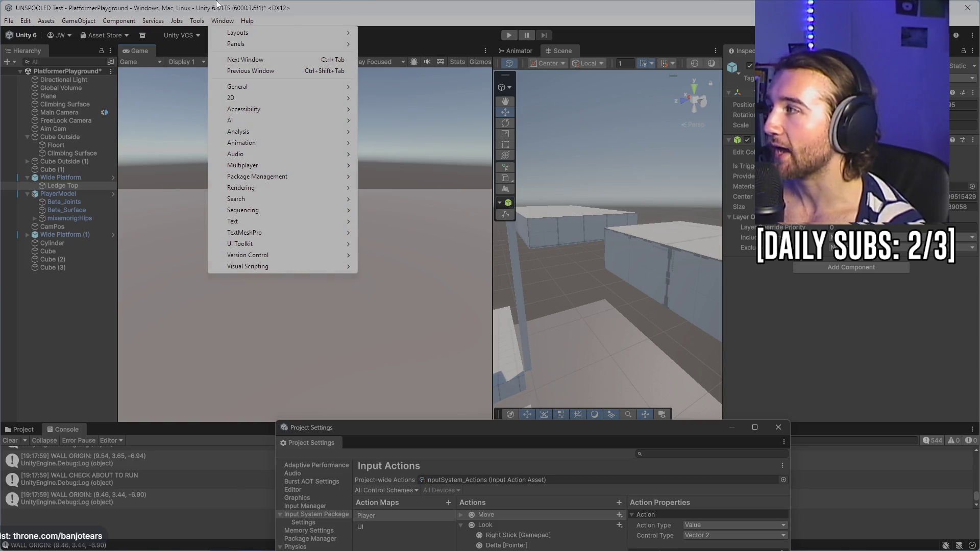
mouse_move(200, 21)
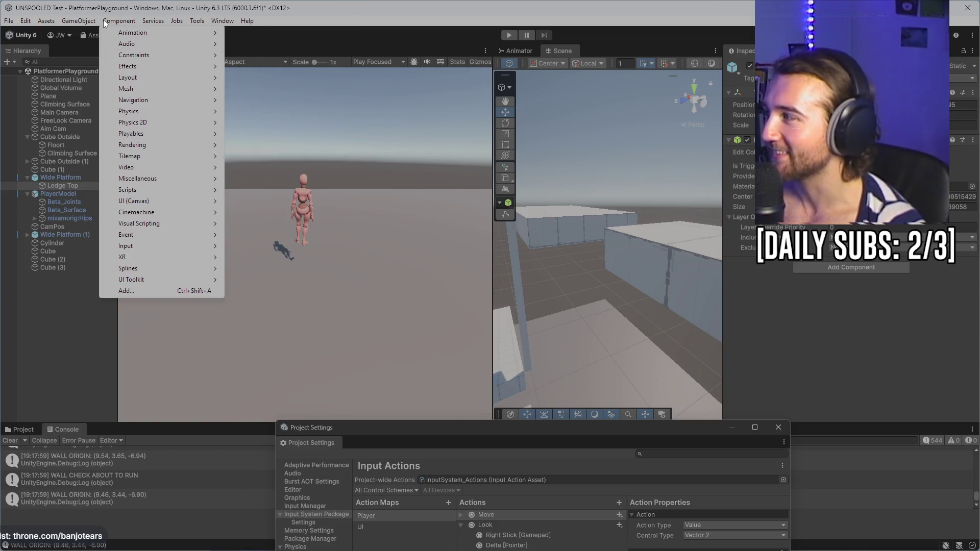
left_click(104, 19)
left_click(222, 20)
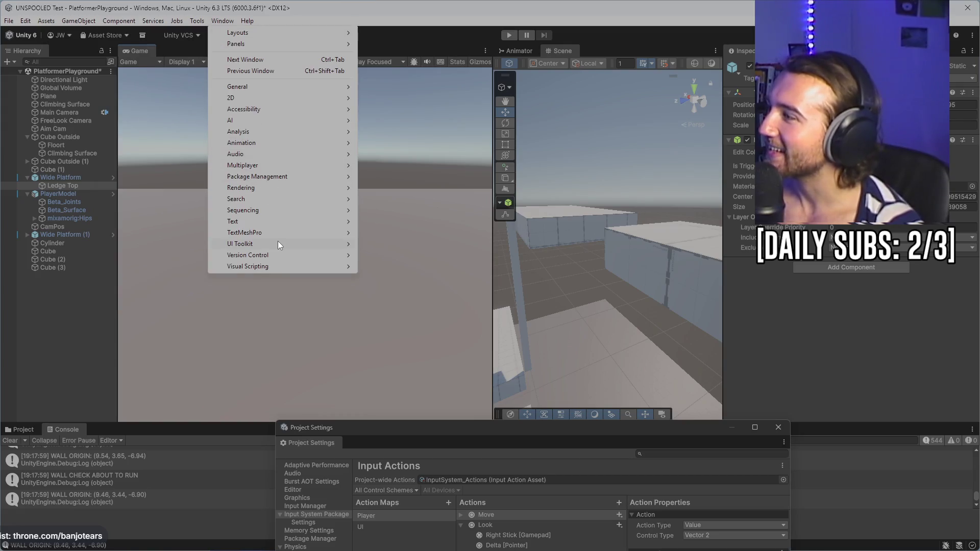
mouse_move(284, 86)
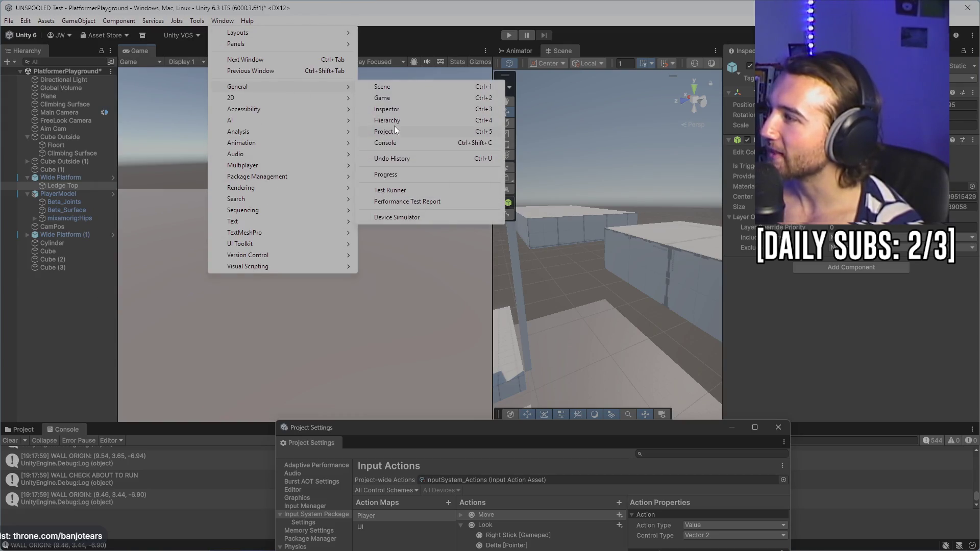
mouse_move(245, 104)
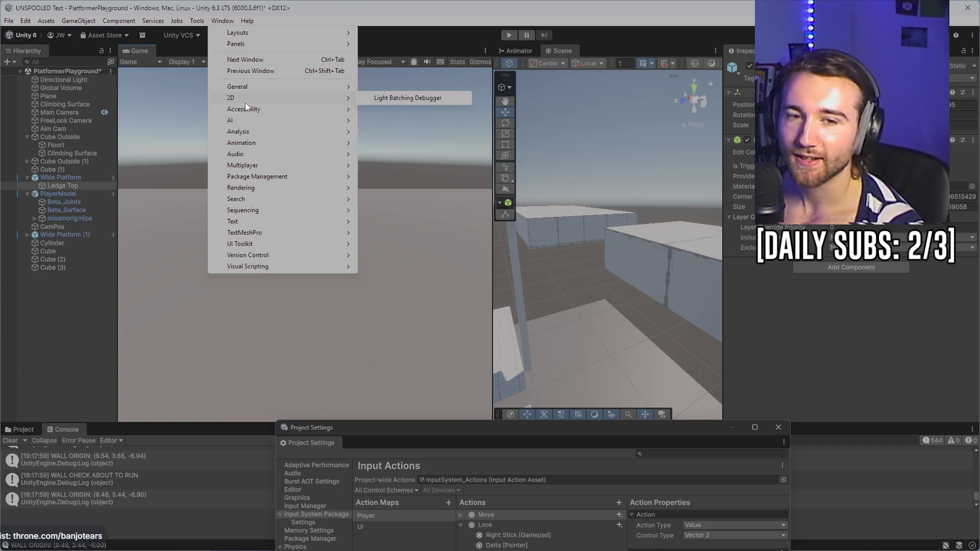
mouse_move(262, 236)
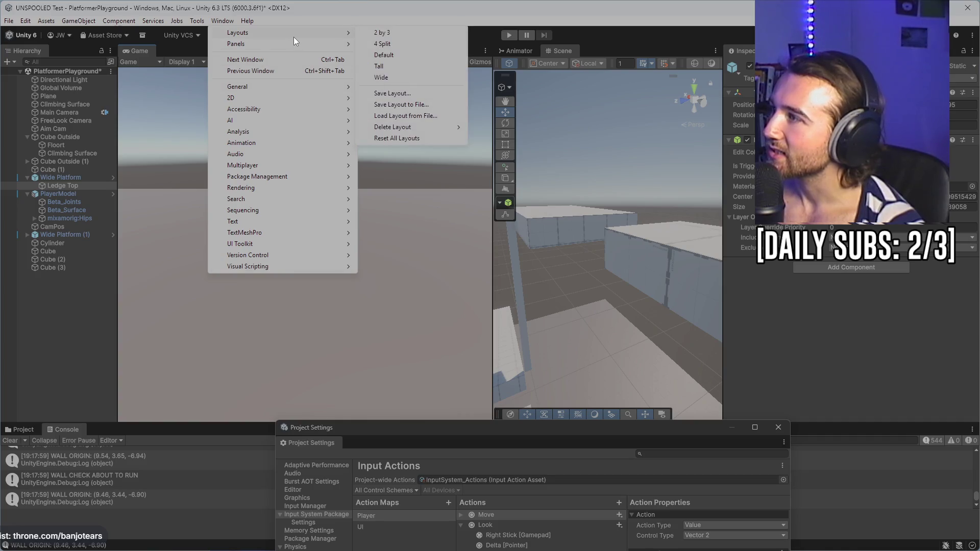
left_click(129, 21)
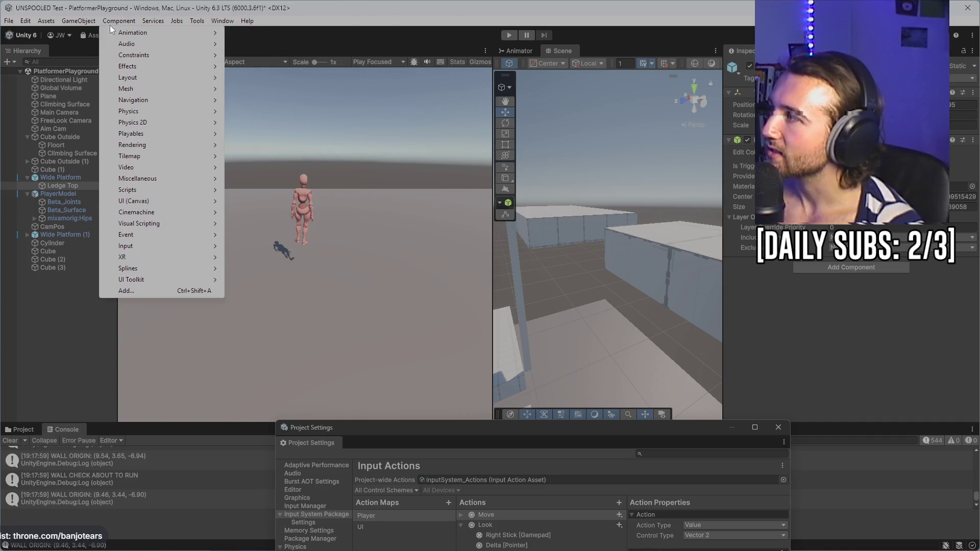
mouse_move(216, 18)
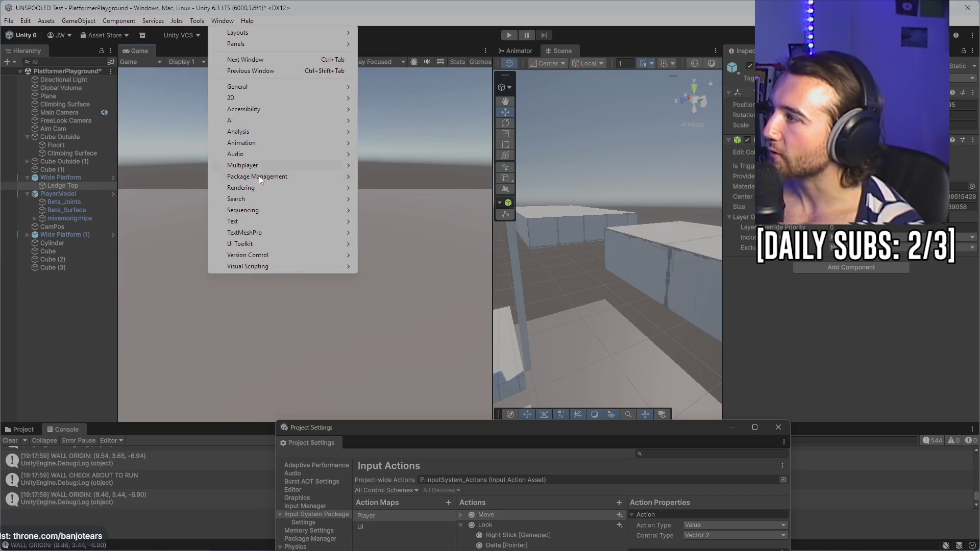
mouse_move(272, 190)
left_click(410, 190)
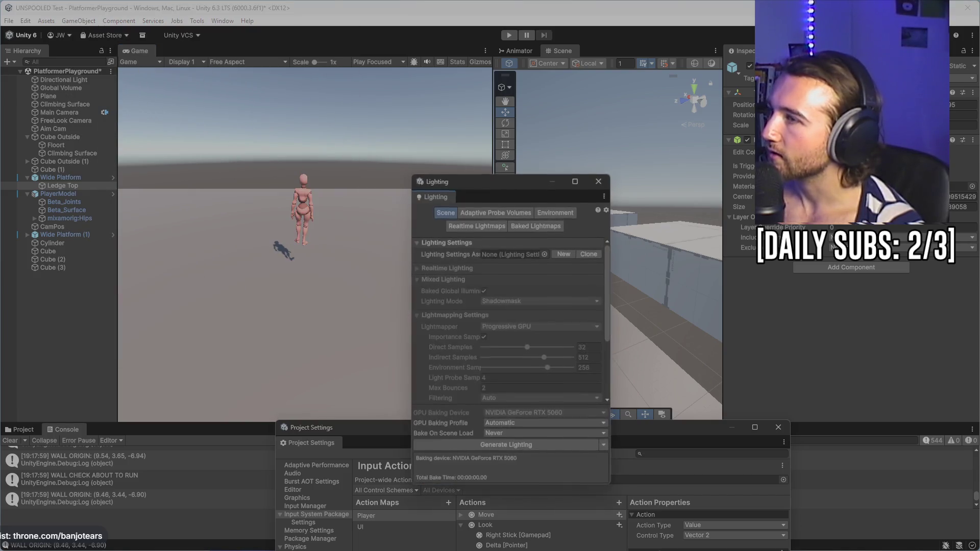
- Dock the Lighting window beside the Inspector and show its Environment settings
left_click_drag(439, 200, 965, 120)
scroll(847, 204, "up", 1)
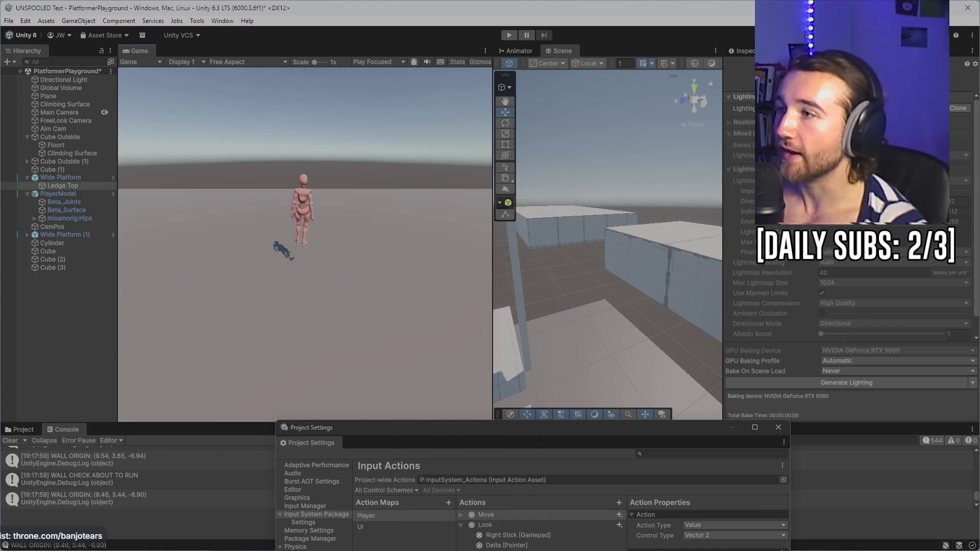
left_click(843, 77)
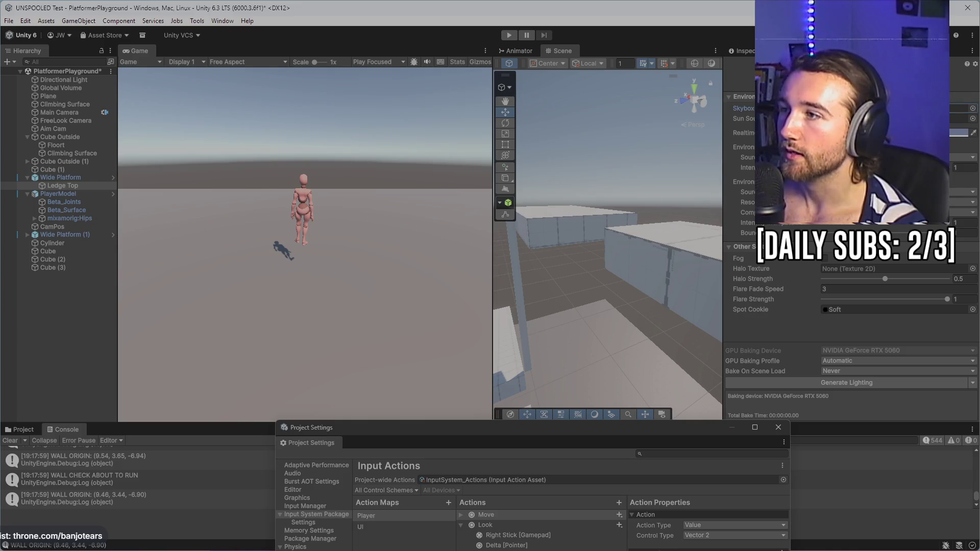
- Switch to File Explorer for the downloaded sky files and close Project Settings
mouse_move(421, 549)
left_click(158, 546)
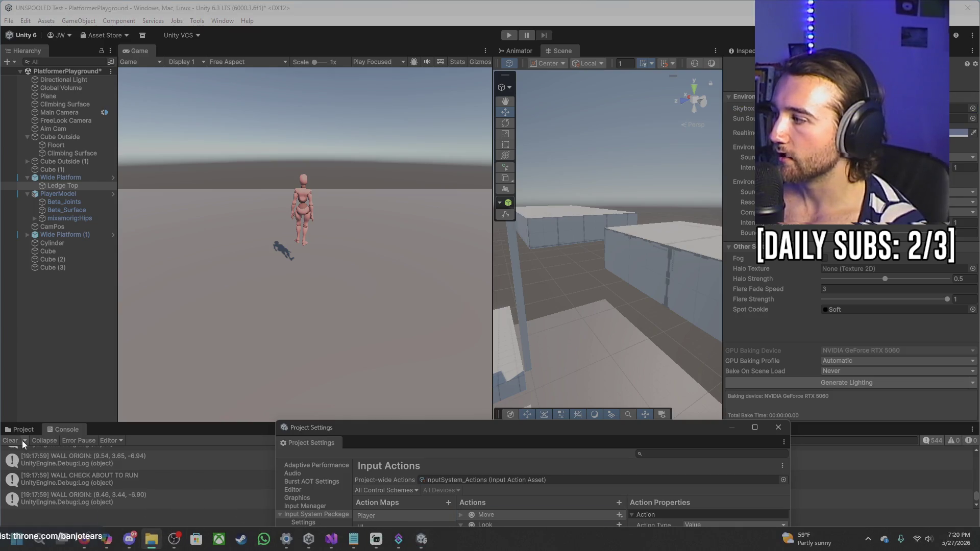
left_click(21, 430)
left_click(778, 428)
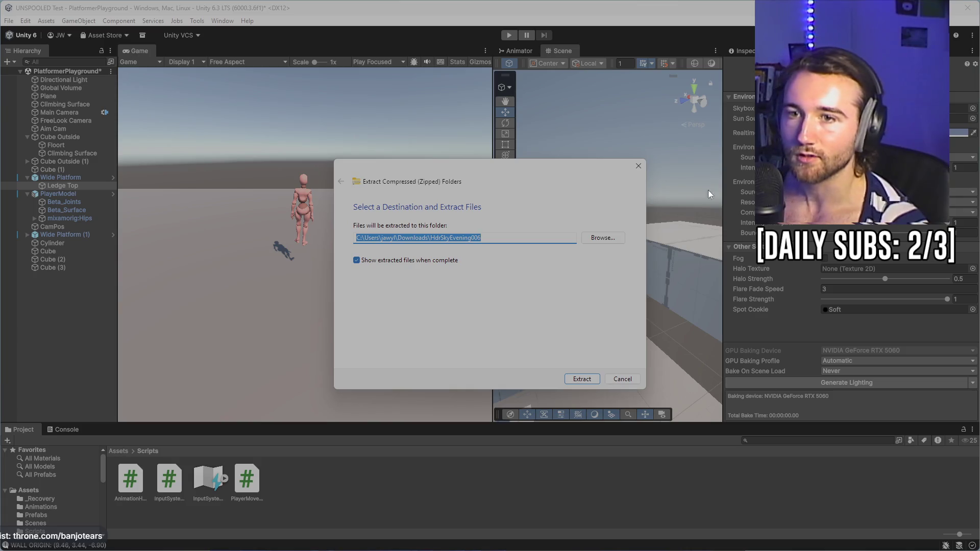
- Confirm extracting the HdrSkyEvening006 archive into its own folder in Downloads
key("Return")
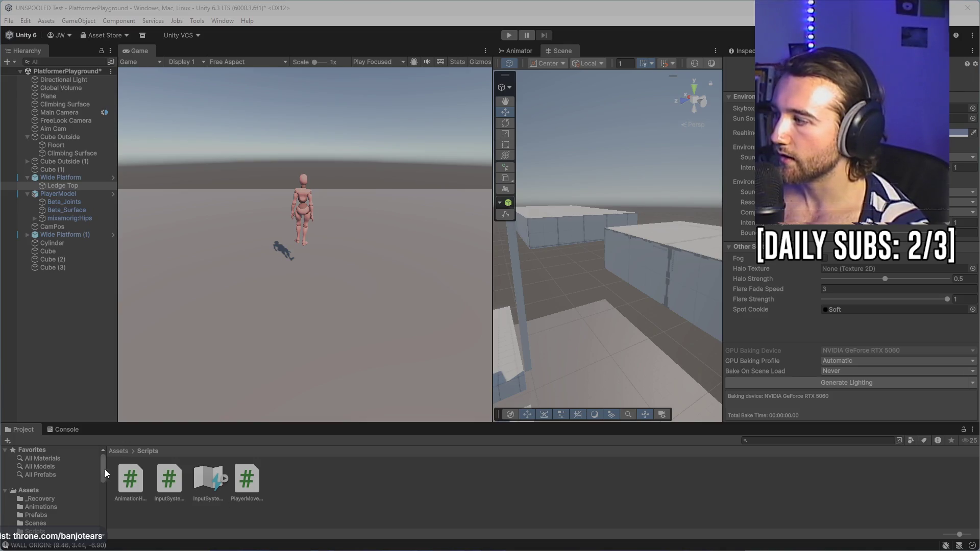
- Create an Assets/Materials folder and drag the HdrSkyEvening006 sky files into it
left_click(124, 450)
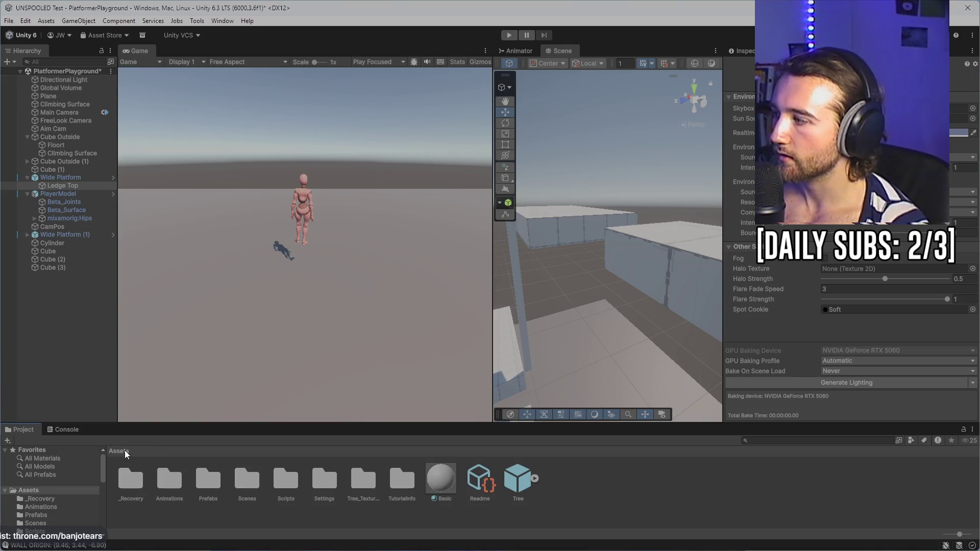
right_click(643, 476)
mouse_move(706, 189)
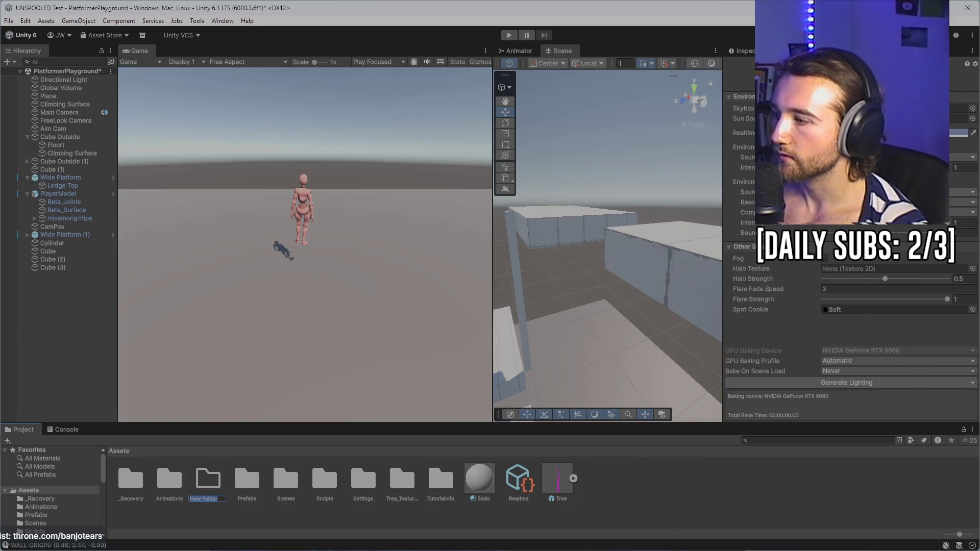
left_click(824, 188)
type("Materials")
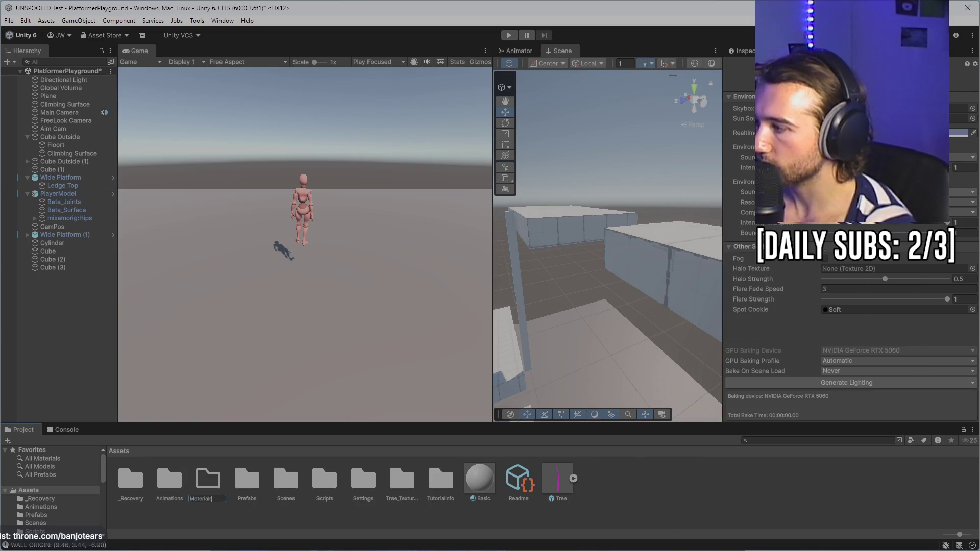
key("Return")
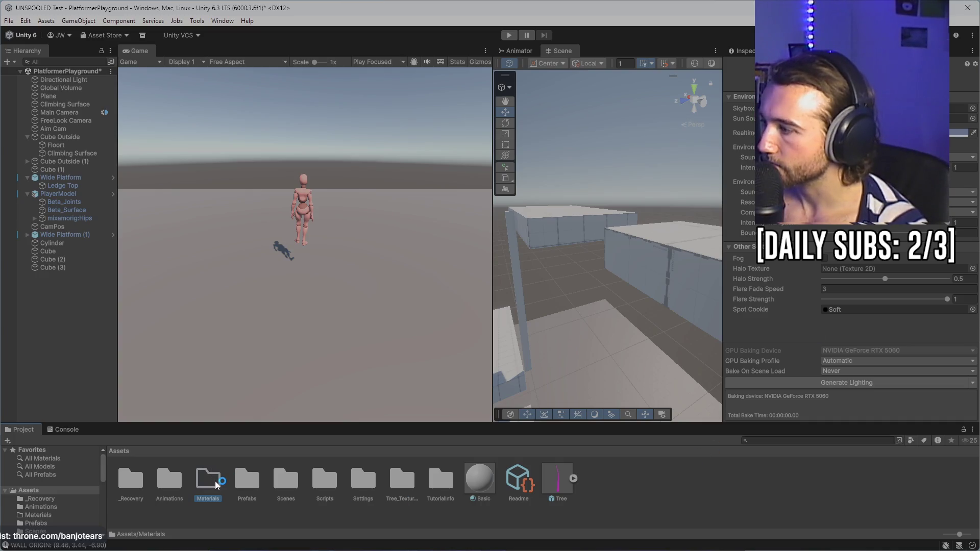
double_click(216, 481)
mouse_move(889, 487)
left_mouse_down()
mouse_move(547, 512)
mouse_move(488, 527)
left_mouse_up()
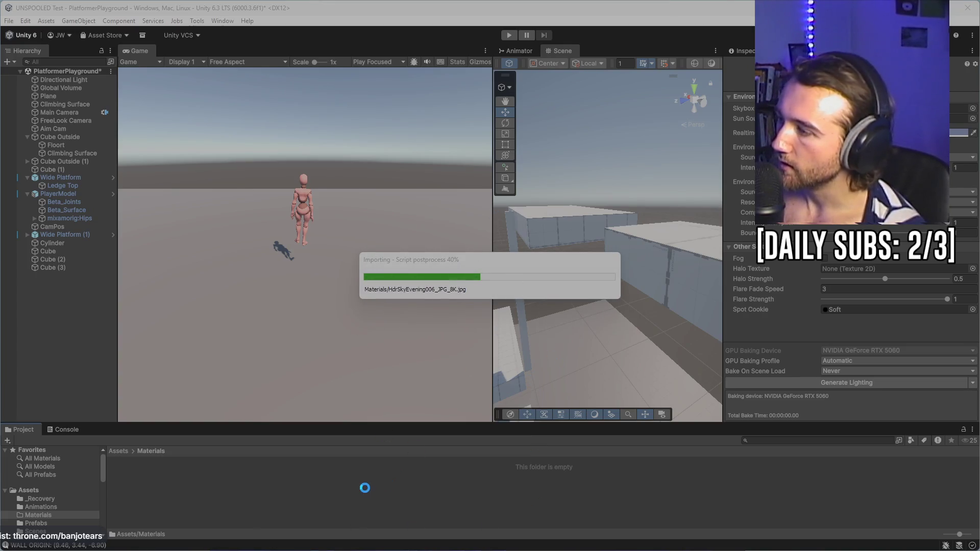
- Create a Skyboxes subfolder in Materials and move the three HdrSkyEvening006 files into it
right_click(345, 483)
mouse_move(490, 195)
left_click(569, 198)
type("Skyboxes")
key("Return")
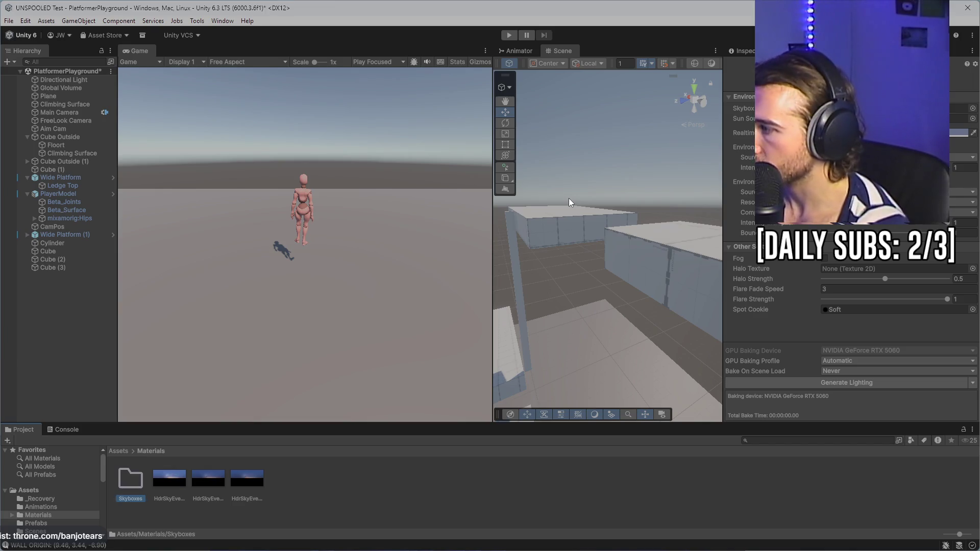
left_click(188, 490)
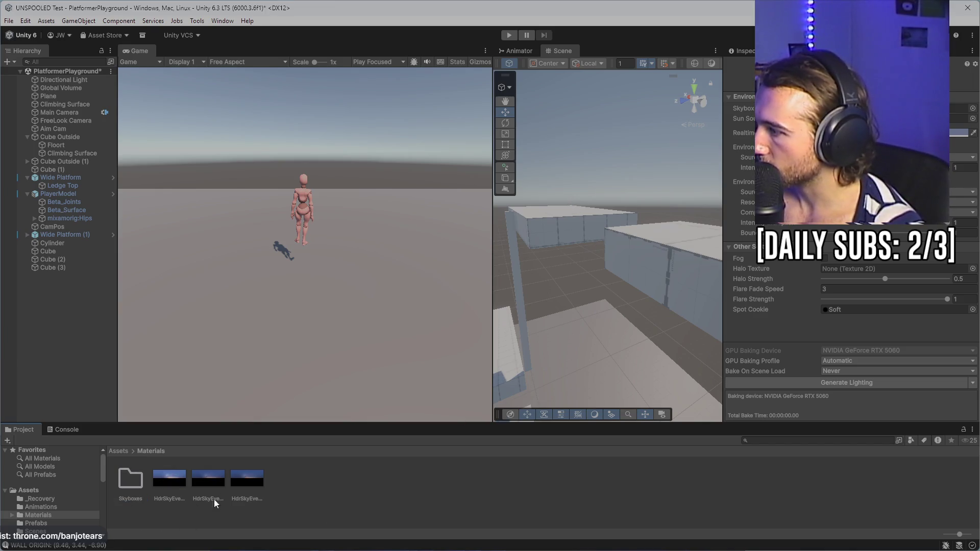
left_click(173, 487)
left_click(245, 485, "shift")
left_click_drag(160, 487, 132, 485)
double_click(132, 485)
left_click(128, 476)
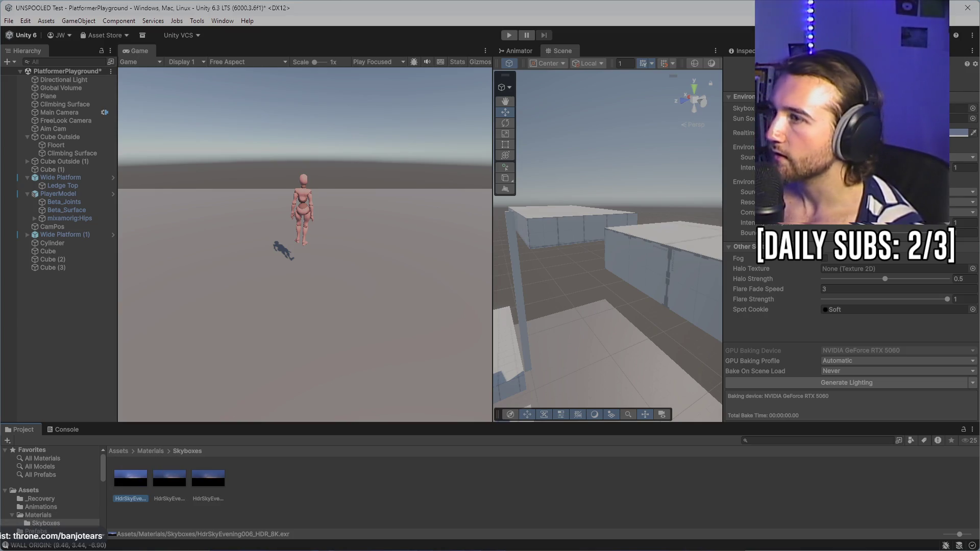
left_click_drag(121, 493, 960, 108)
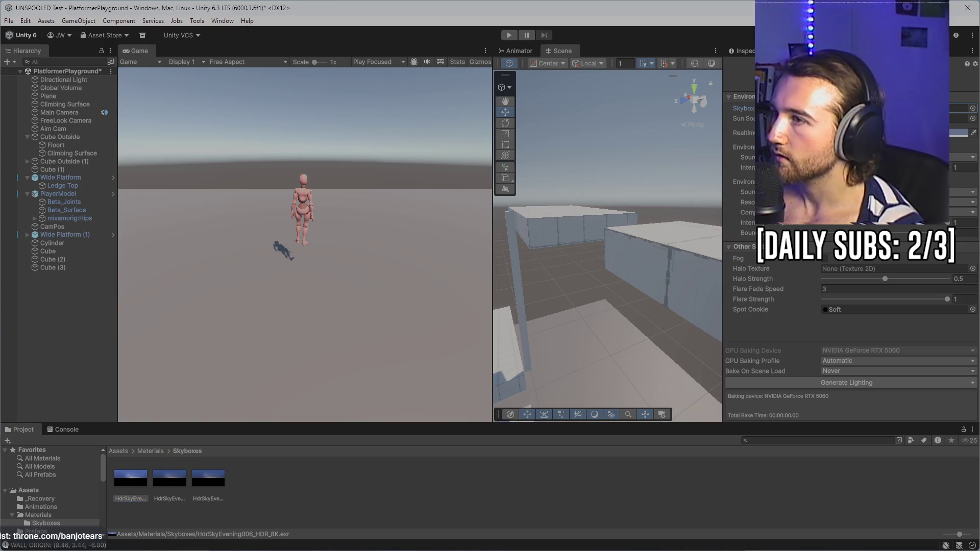
- Create a new Skybox/Panoramic material using the evening sky image as its texture
right_click(131, 480)
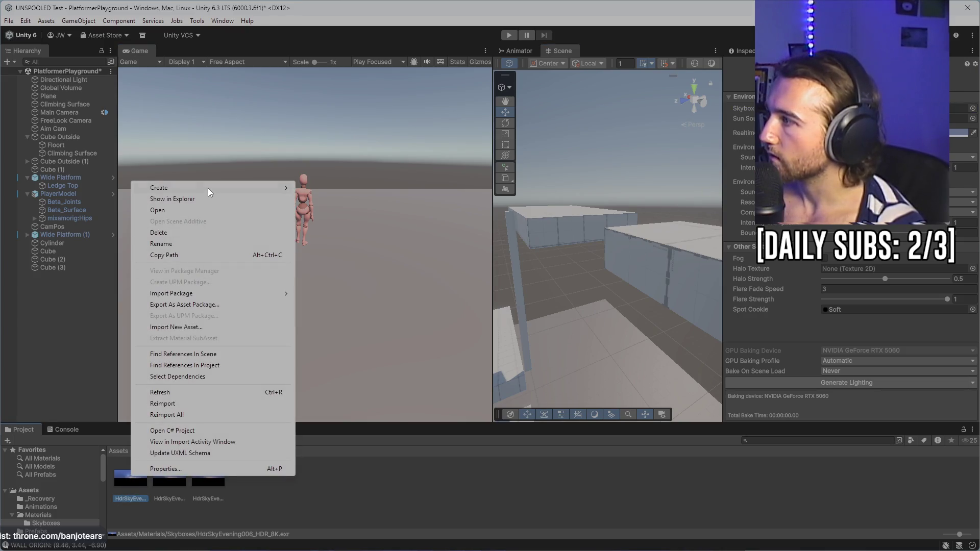
mouse_move(207, 188)
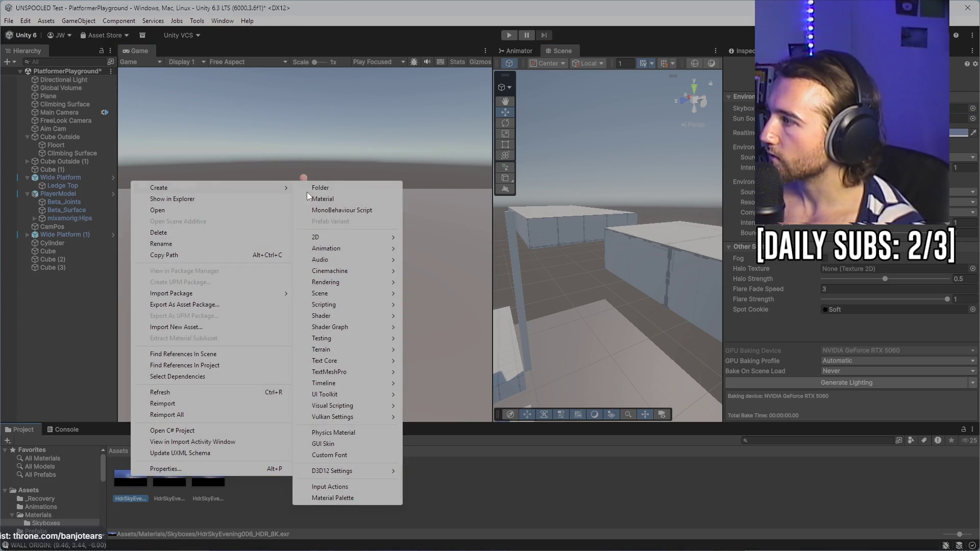
left_click(344, 201)
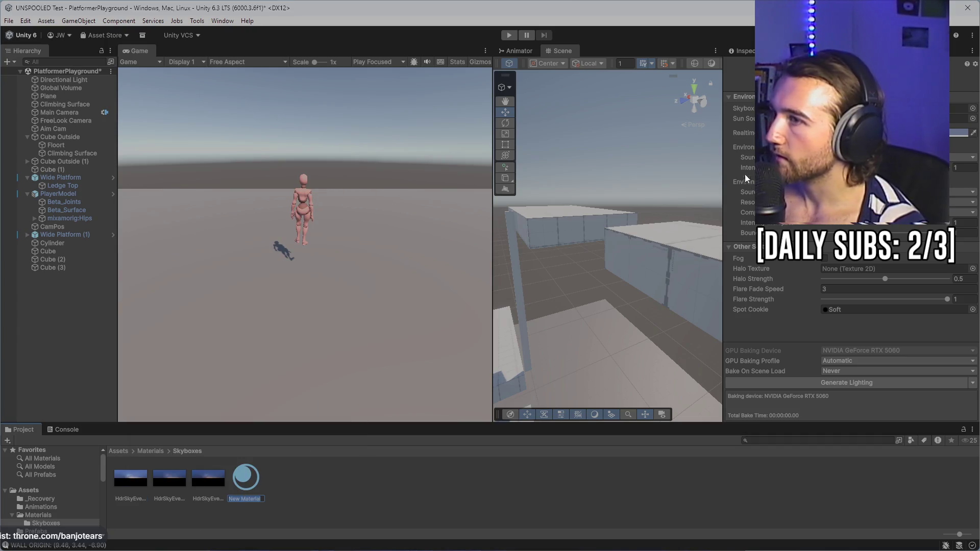
key("Return")
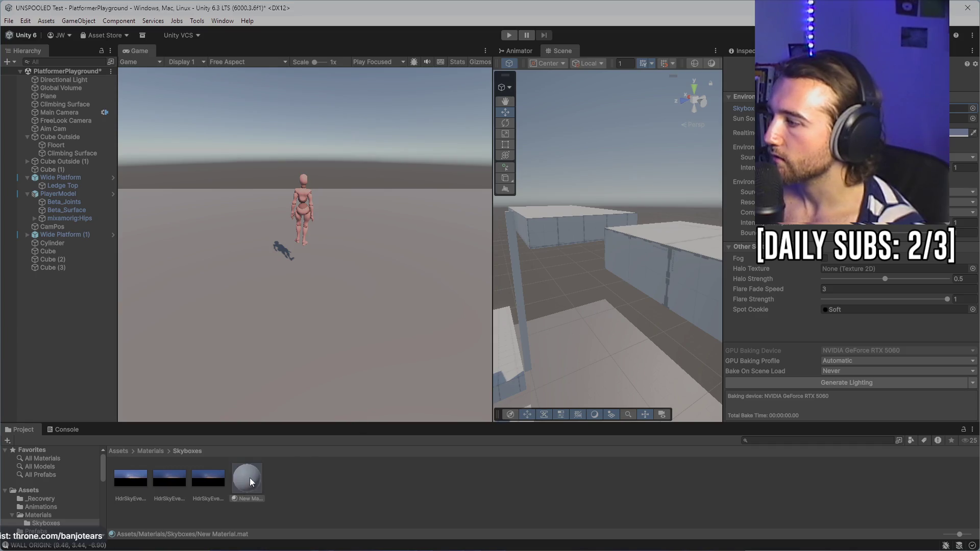
right_click(250, 478)
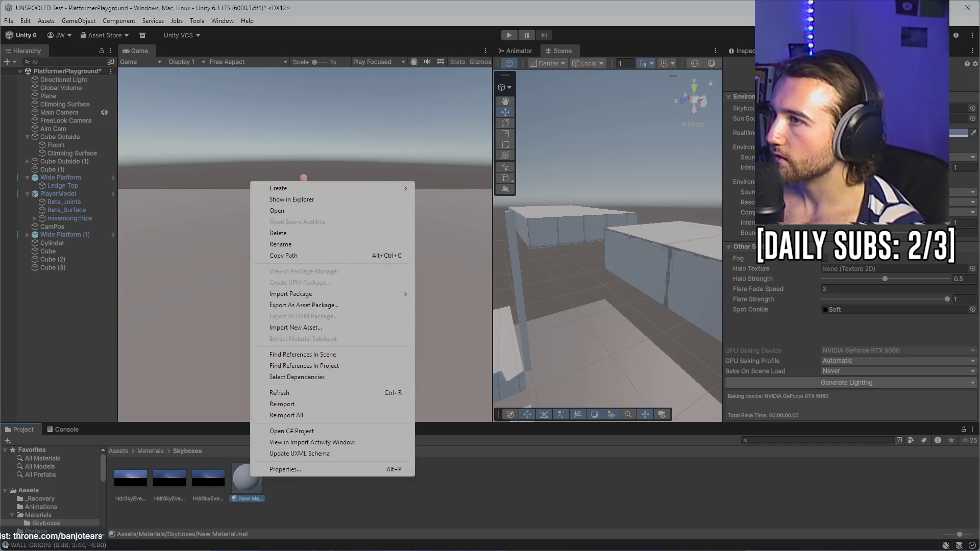
key("Escape")
left_click(858, 75)
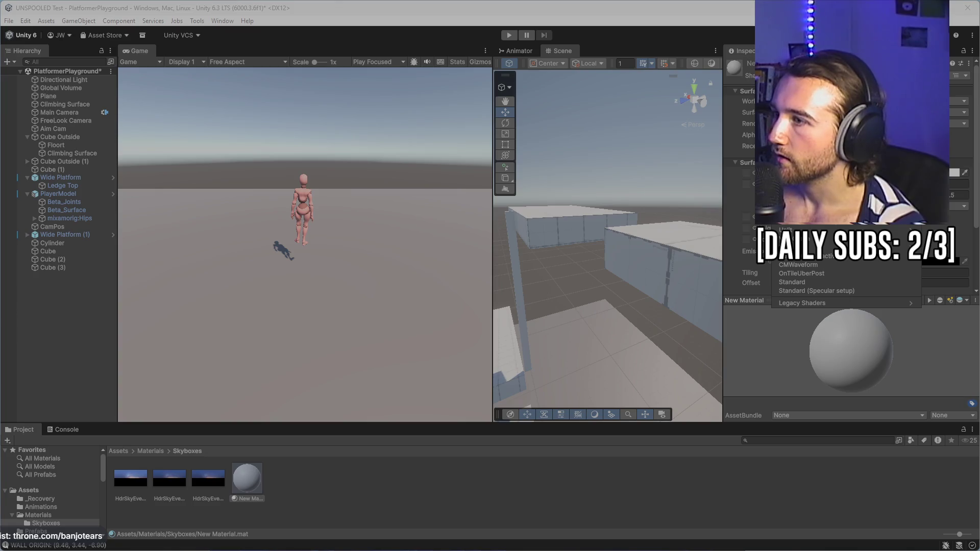
type("skybox")
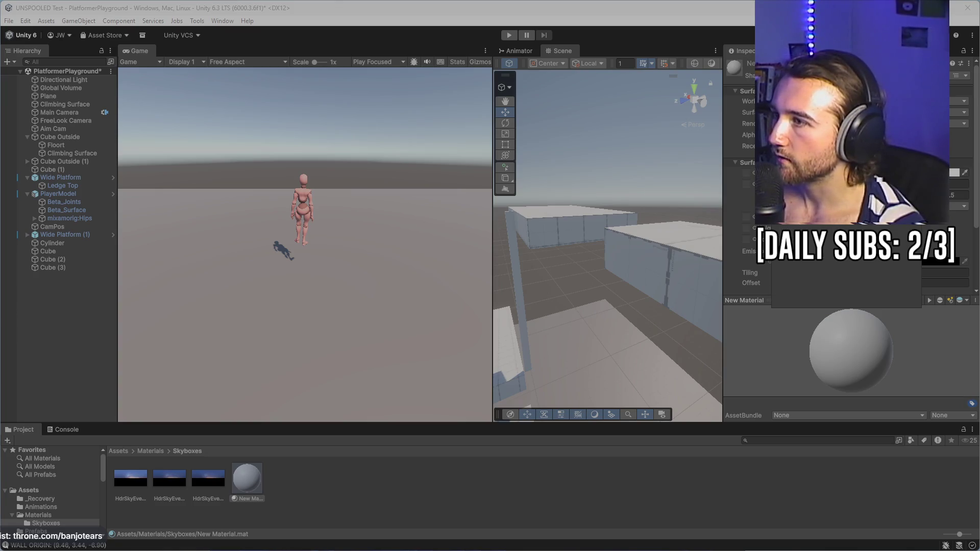
left_click(842, 123)
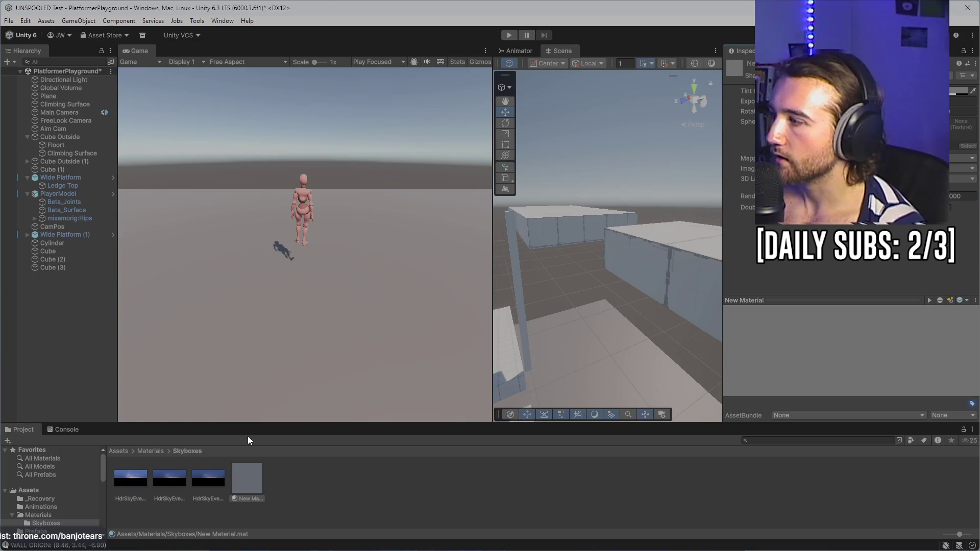
mouse_move(136, 485)
left_mouse_down()
mouse_move(511, 306)
mouse_move(963, 133)
left_mouse_up()
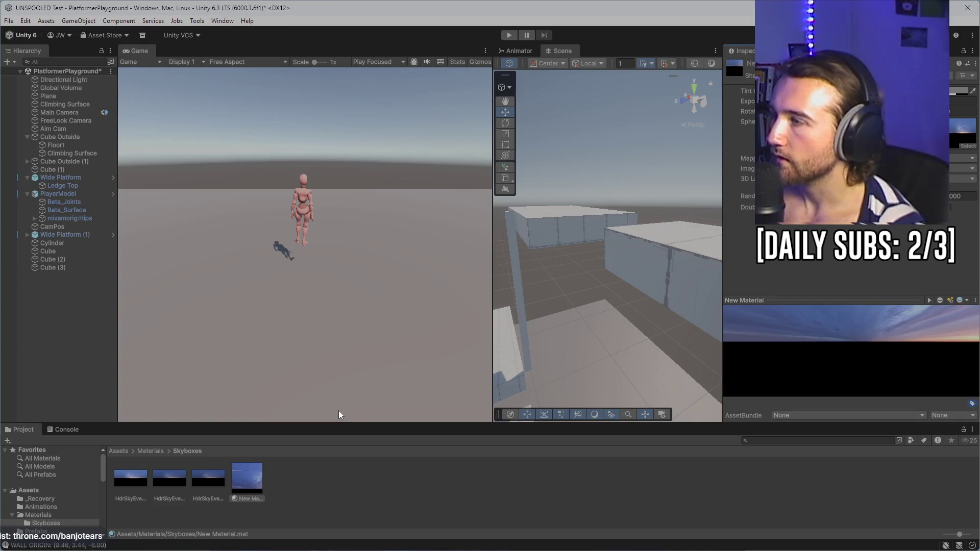
- Rename the material to Skybox1 and assign it as the Lighting Environment skybox
right_click(244, 476)
left_click(310, 243)
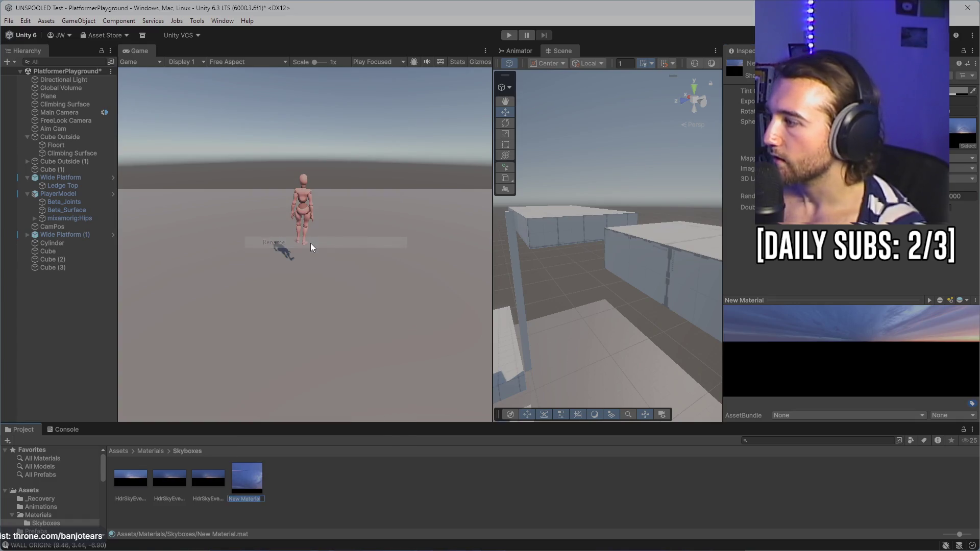
type("Sk")
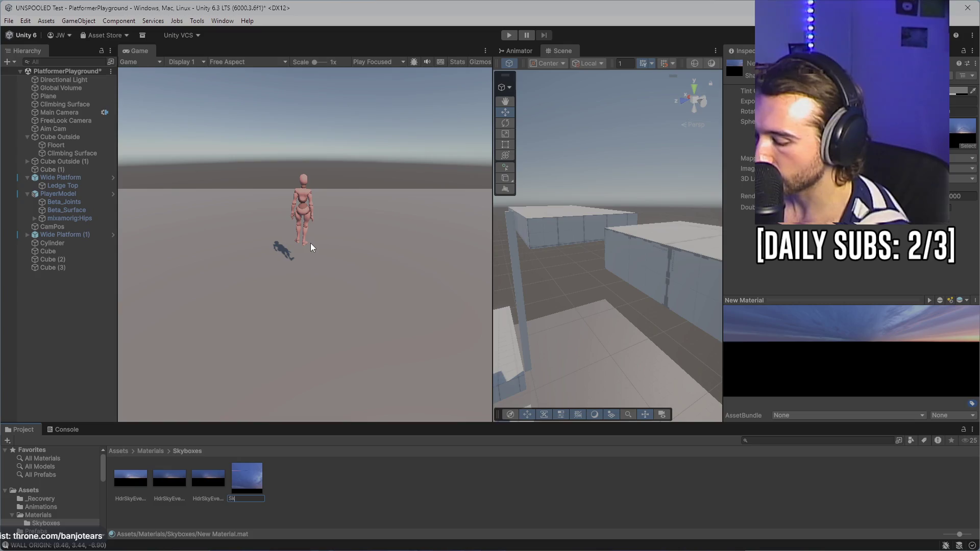
type("ybox1")
key("Return")
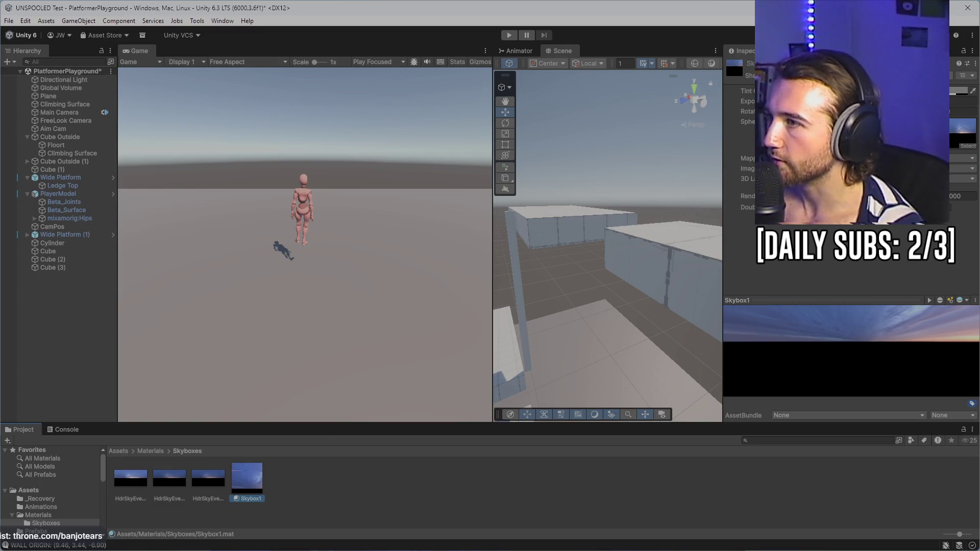
key("ctrl+9")
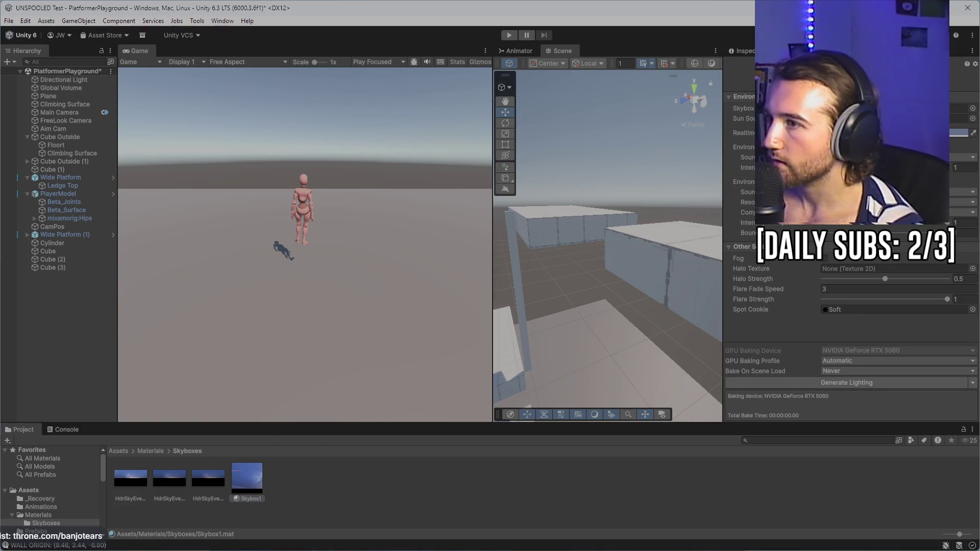
left_click_drag(842, 110, 868, 108)
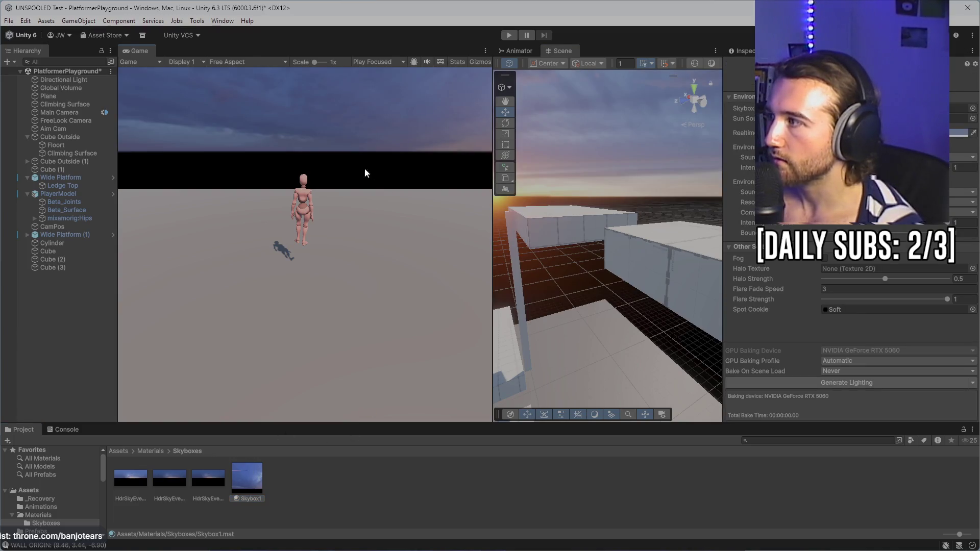
mouse_move(589, 192)
left_mouse_down()
mouse_move(486, 225)
mouse_move(736, 209)
mouse_move(358, 255)
mouse_move(3, 314)
left_mouse_up()
left_click(139, 490)
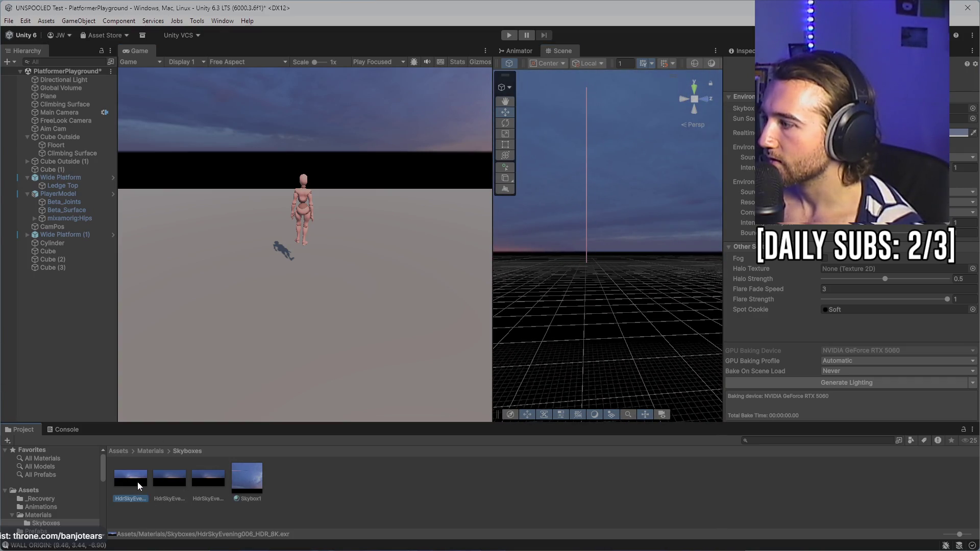
double_click(137, 482)
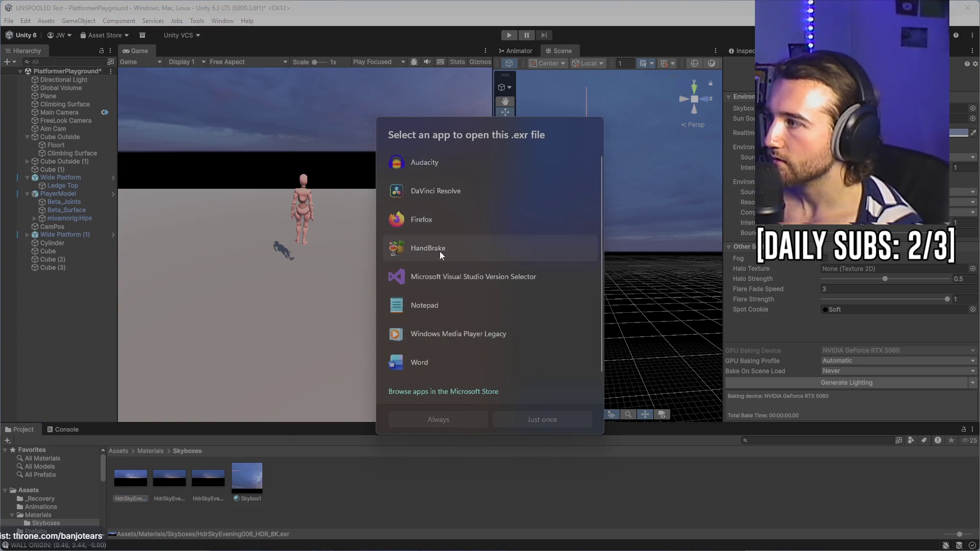
left_click(589, 465)
left_click(170, 478)
left_click(203, 485)
left_click(173, 484)
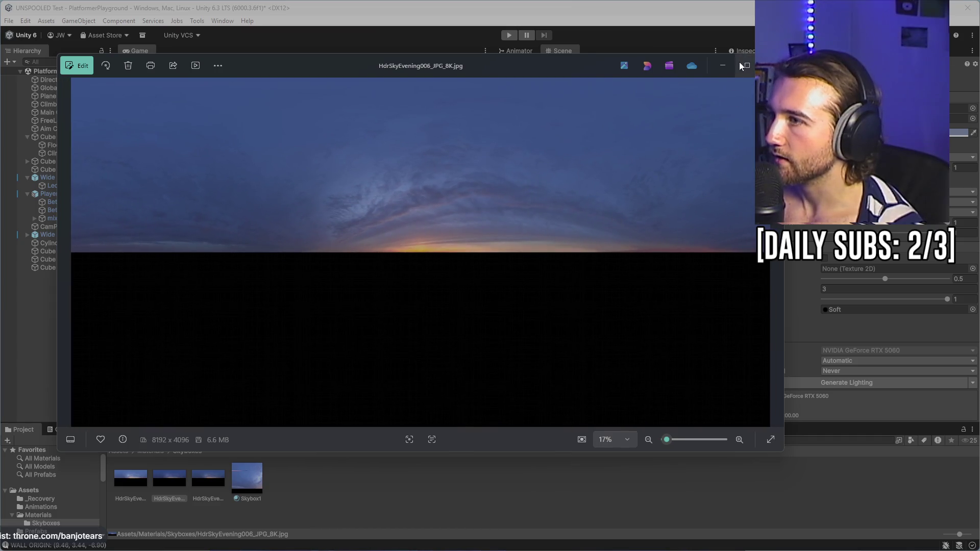
left_click(771, 65)
mouse_move(580, 206)
left_mouse_down()
mouse_move(633, 201)
mouse_move(68, 181)
mouse_move(149, 170)
mouse_move(332, 188)
left_mouse_up()
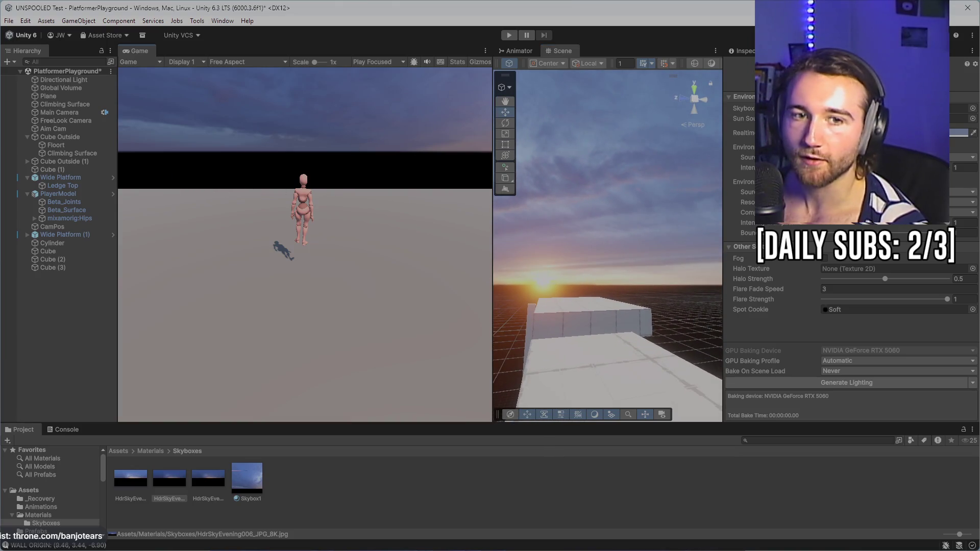
- Play-test the scene under the new sky, then scrub Skybox1's Rotation to turn the sky
mouse_move(561, 219)
left_mouse_down()
mouse_move(703, 243)
mouse_move(679, 239)
left_mouse_up()
key("ctrl+p")
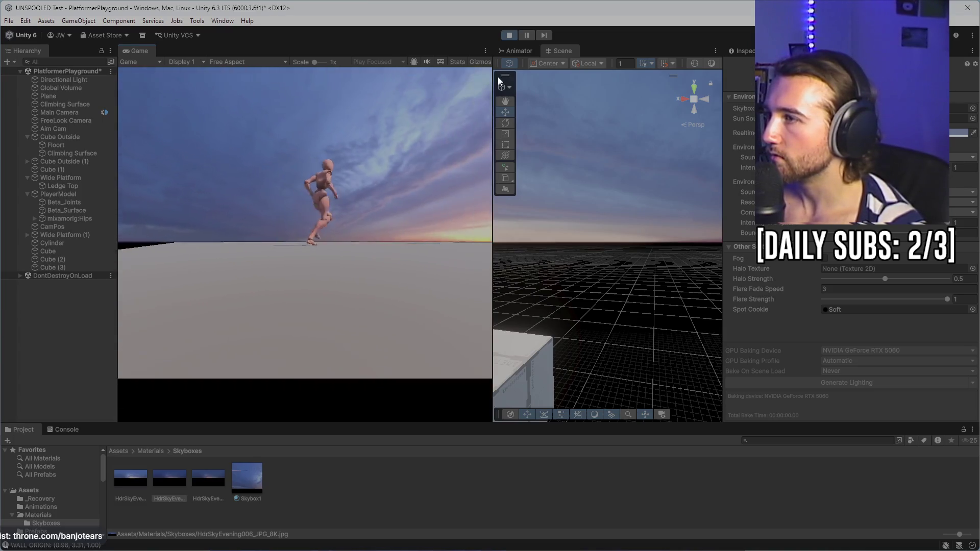
left_click(509, 35)
left_click(248, 478)
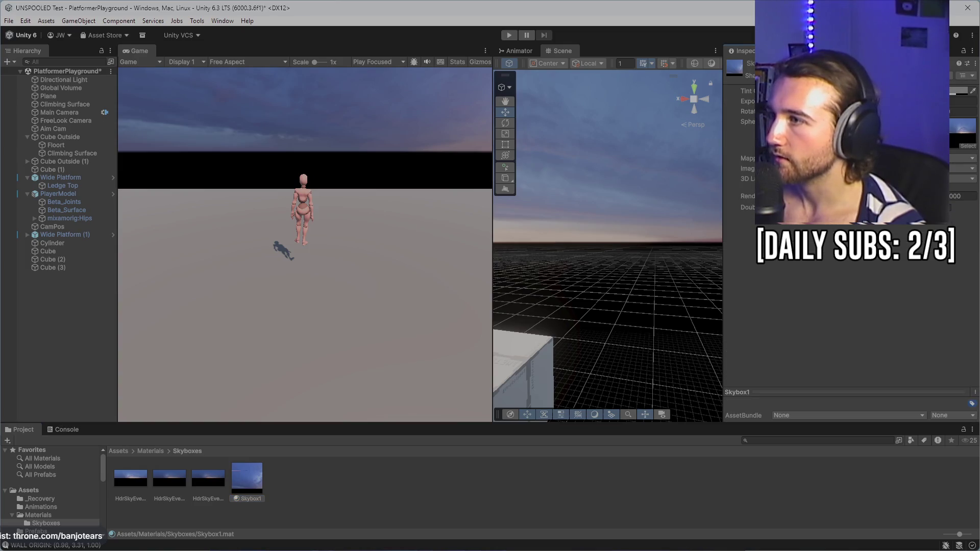
left_click_drag(748, 111, 817, 111)
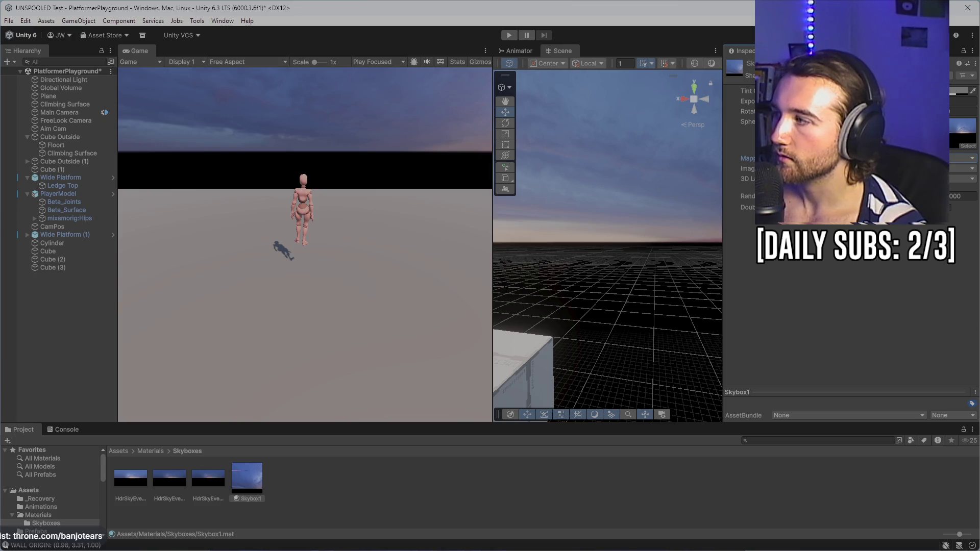
- Raise Skybox1's Exposure and set its Tint Color to E07878
mouse_move(792, 101)
left_mouse_down()
mouse_move(781, 101)
mouse_move(817, 101)
left_mouse_up()
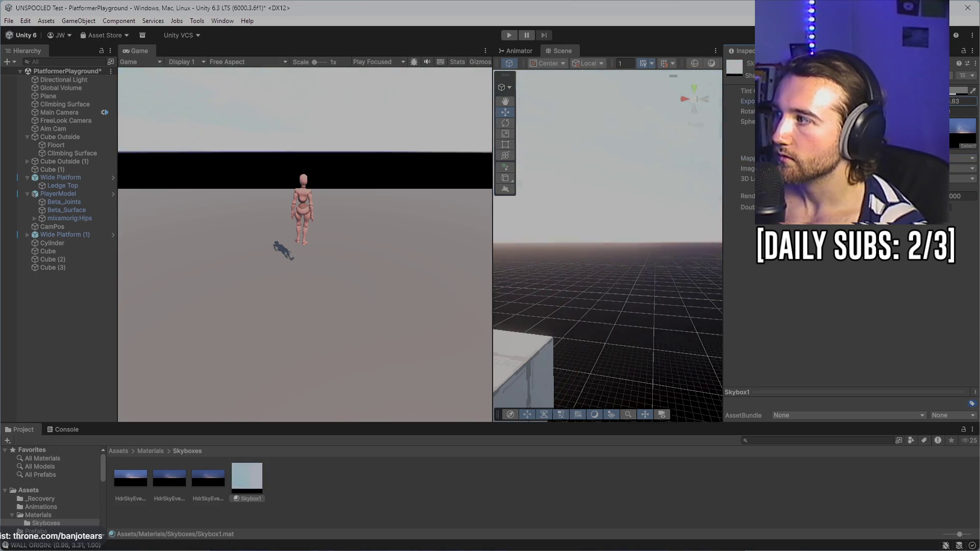
left_click(959, 90)
left_click_drag(868, 179, 889, 164)
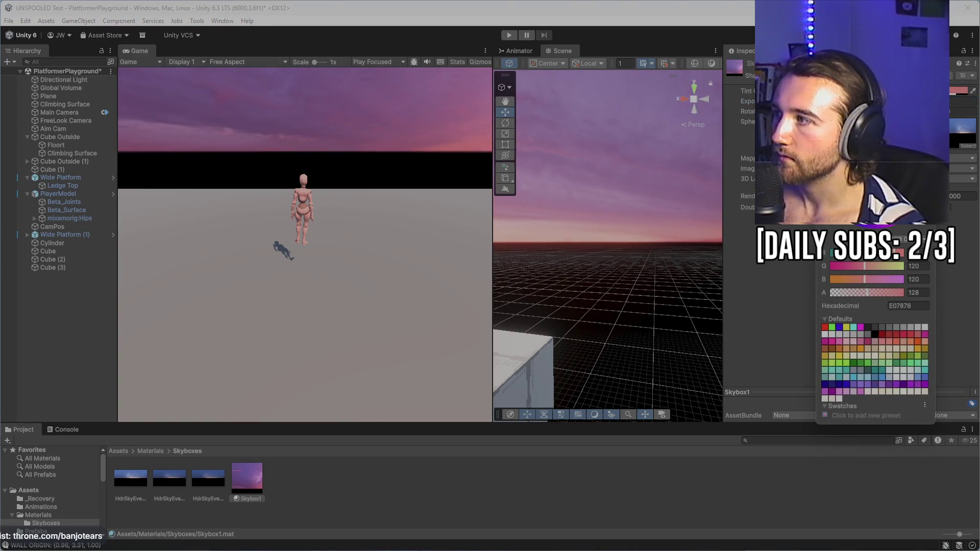
key("Return")
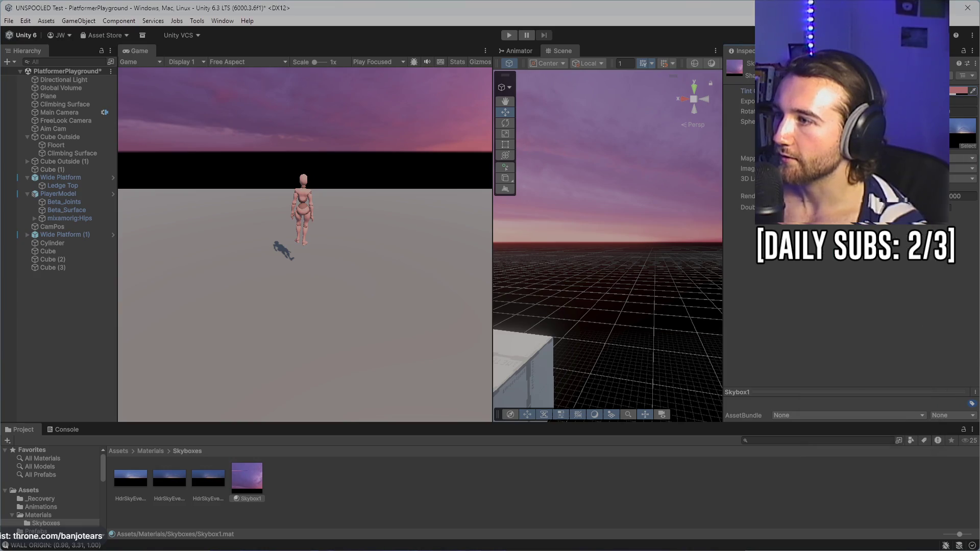
- Try a different image type for the sky, then undo that change
left_click(950, 207)
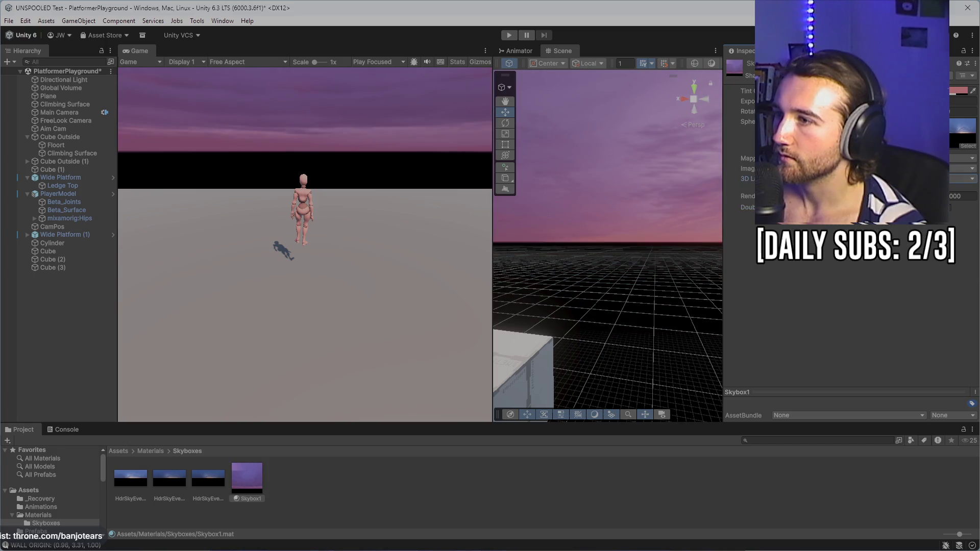
left_click(962, 169)
left_click(955, 185)
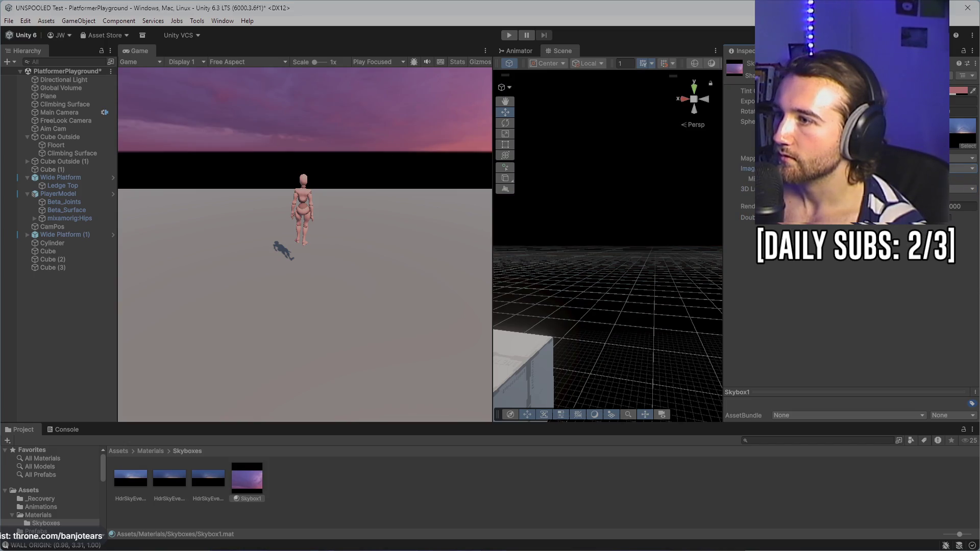
key("ctrl+z")
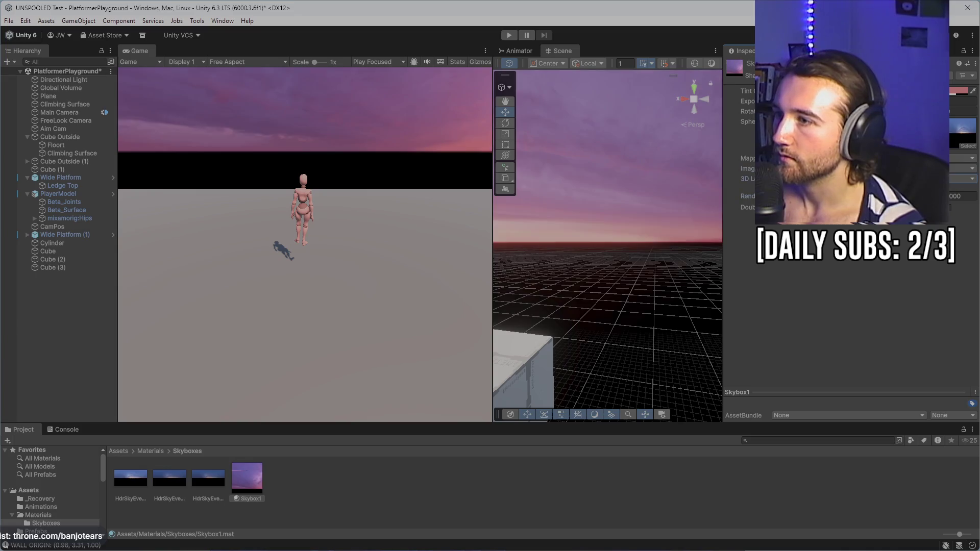
left_click(963, 158)
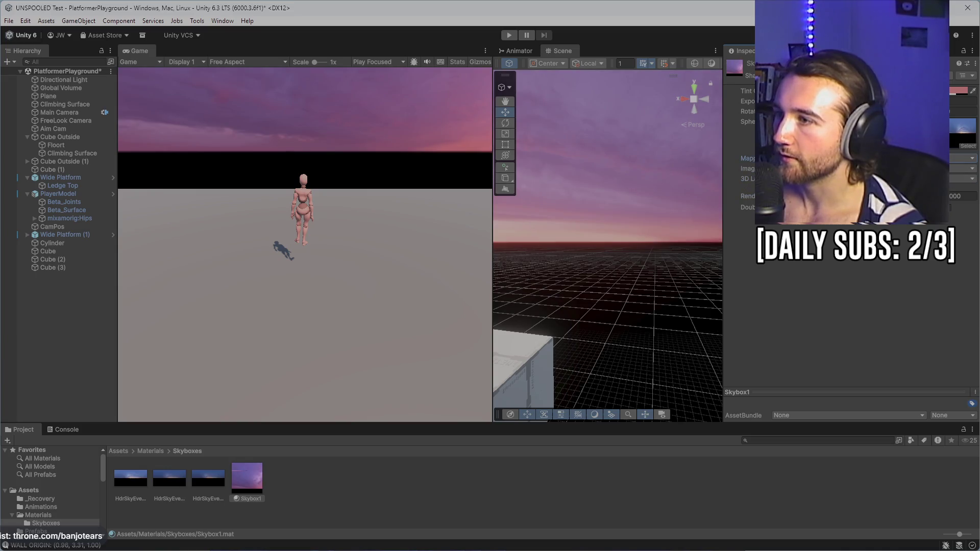
left_click_drag(562, 204, 633, 210)
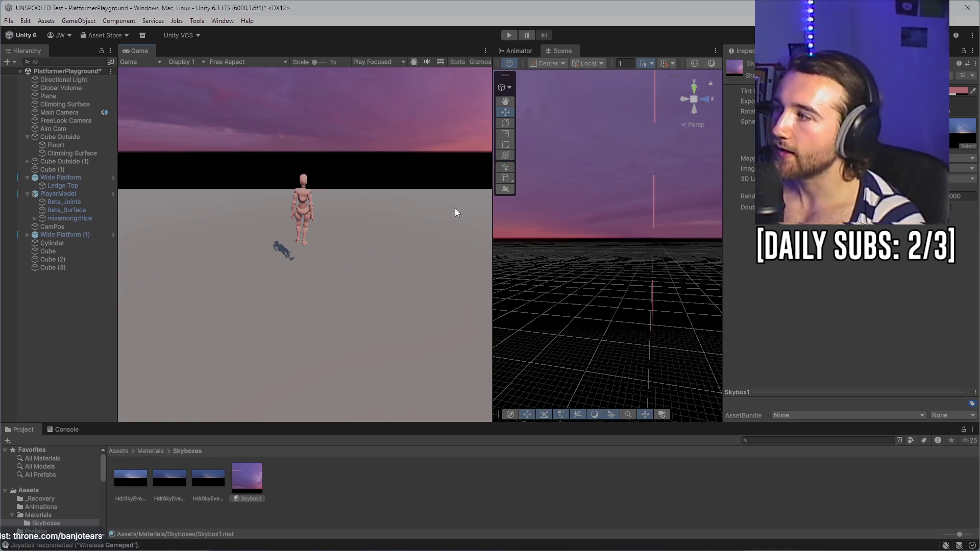
mouse_move(647, 225)
left_mouse_down()
mouse_move(602, 286)
mouse_move(10, 314)
left_mouse_up()
left_click_drag(571, 225, 538, 278)
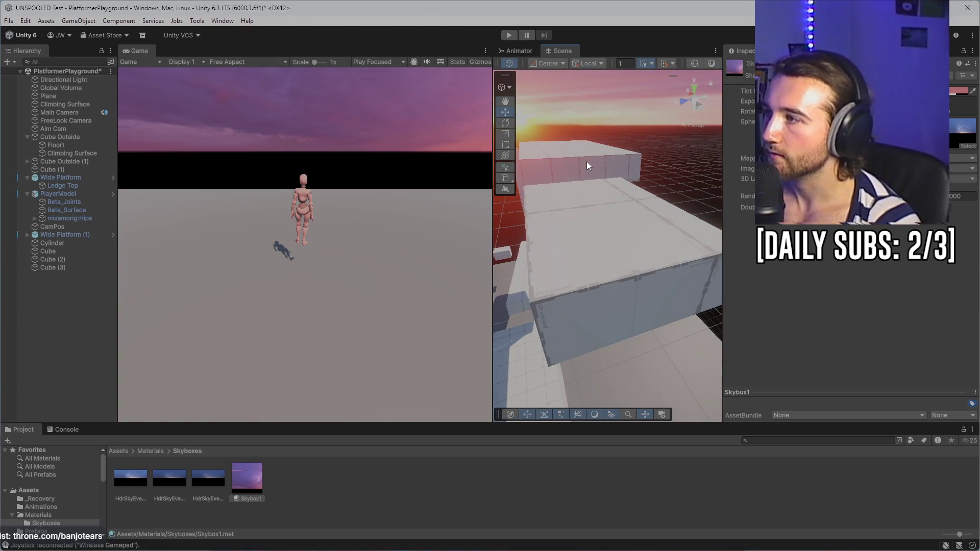
left_click(569, 241)
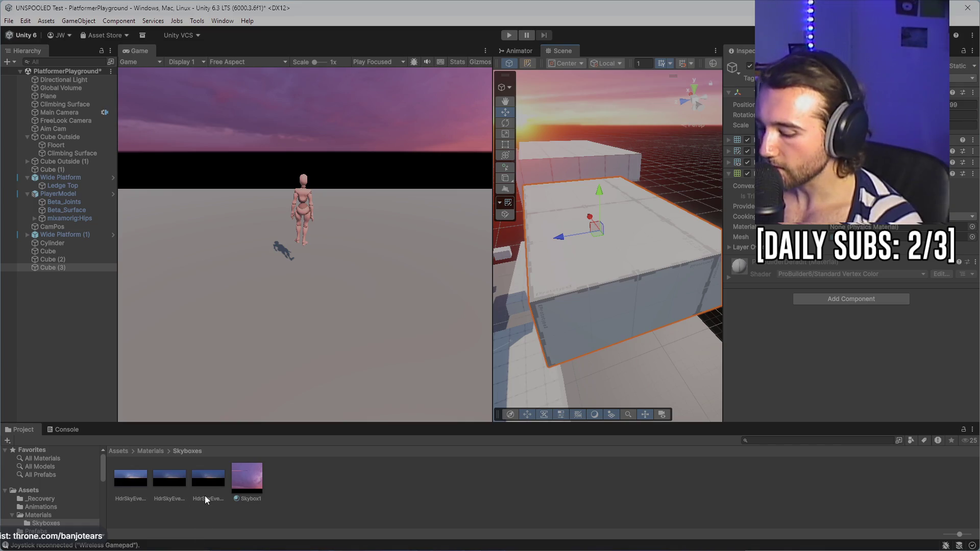
key("super")
key("Escape")
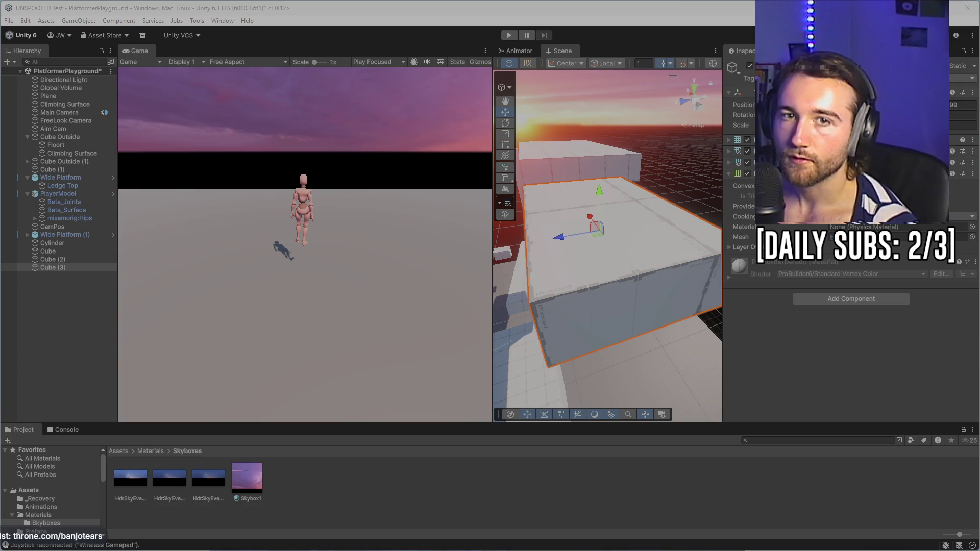
left_click(320, 479)
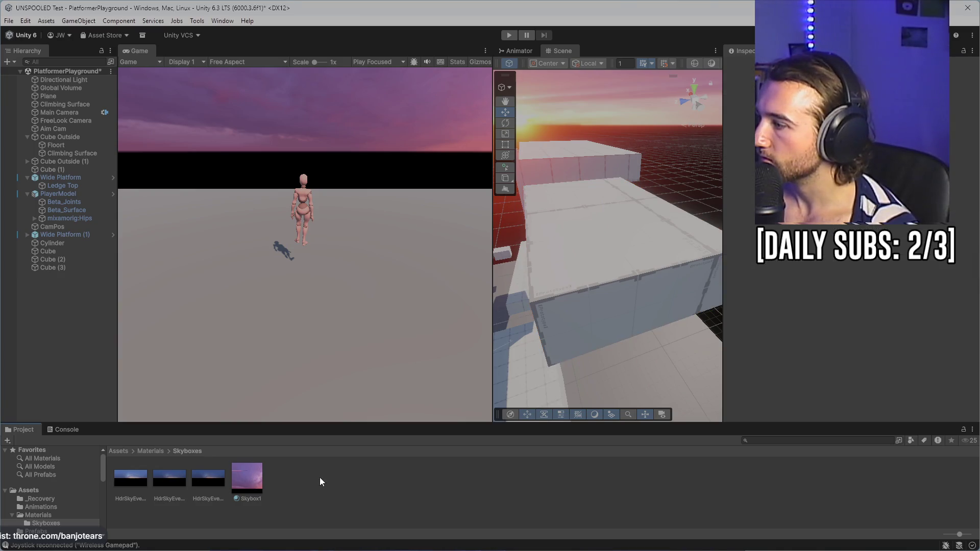
- Create a new folder named 'Textures' inside the Materials folder
left_click(139, 450)
right_click(258, 462)
mouse_move(326, 169)
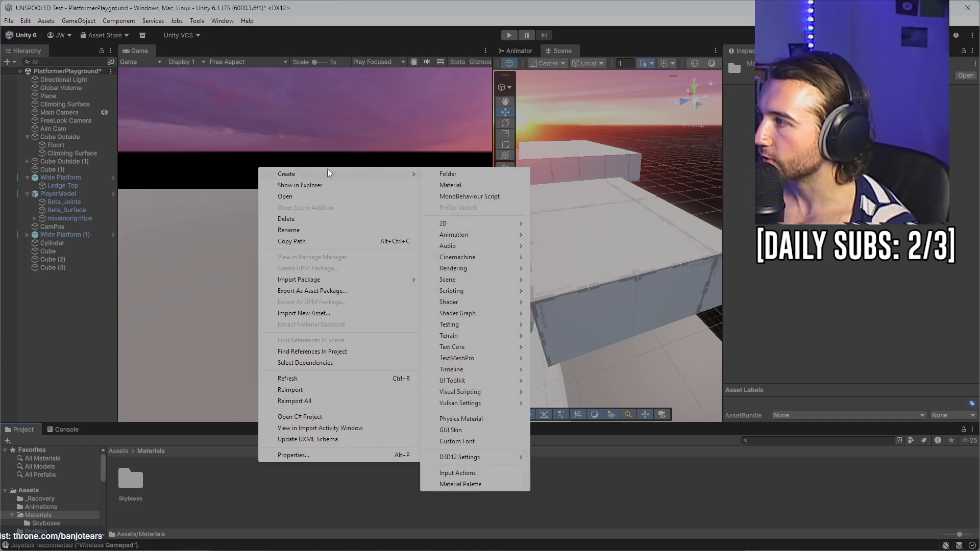
left_click(453, 174)
type("Textur")
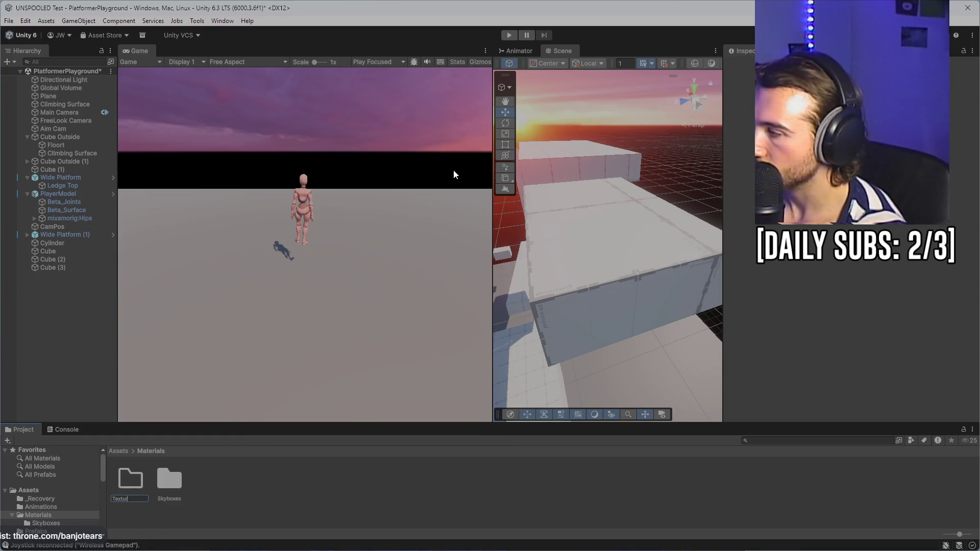
type("es")
key("Return")
- Extract the downloaded grass texture pack into Textures and widen the Scene view
double_click(182, 474)
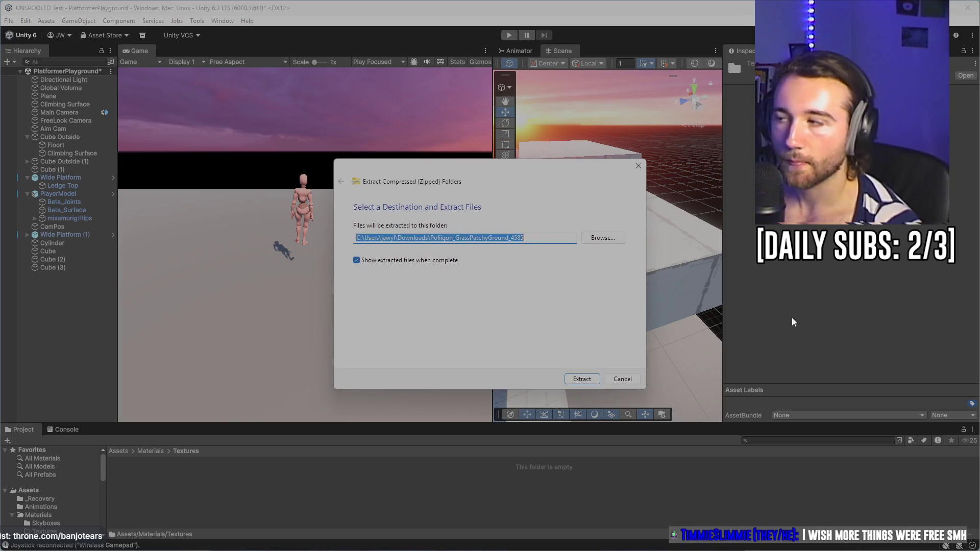
left_click(582, 379)
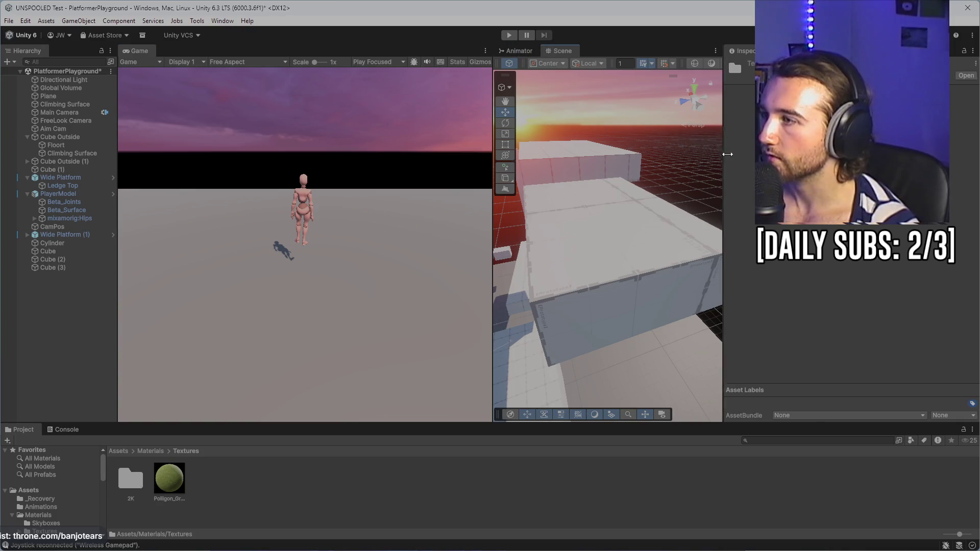
left_click_drag(724, 153, 758, 153)
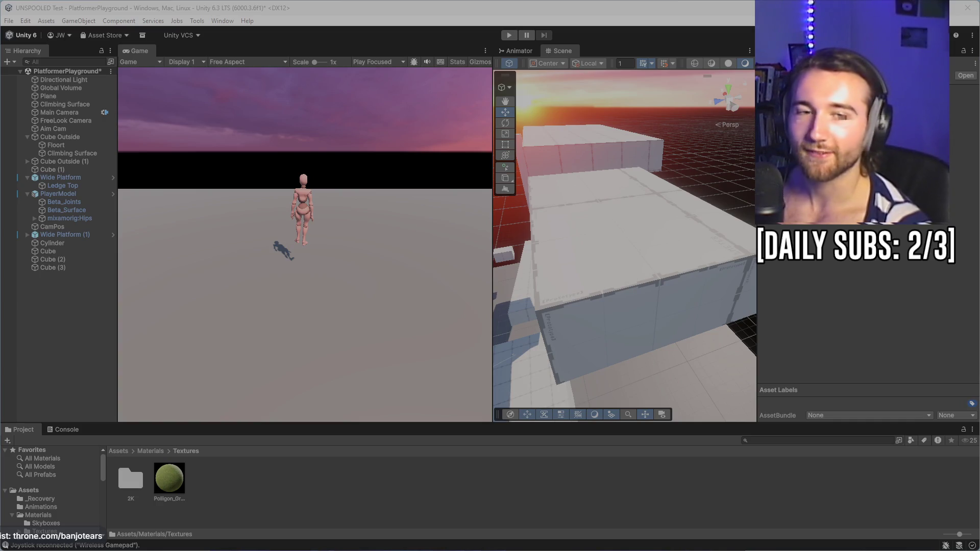
- Orbit to a high view of the level and select the ground plane
mouse_move(511, 286)
left_mouse_down()
mouse_move(667, 191)
mouse_move(466, 172)
mouse_move(536, 289)
left_mouse_up()
left_click(606, 231)
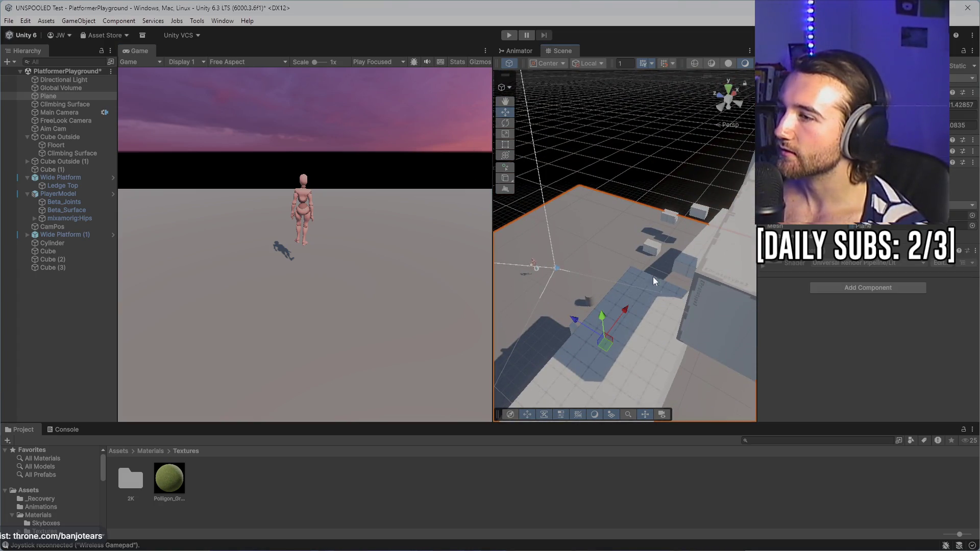
left_click_drag(606, 253, 607, 253)
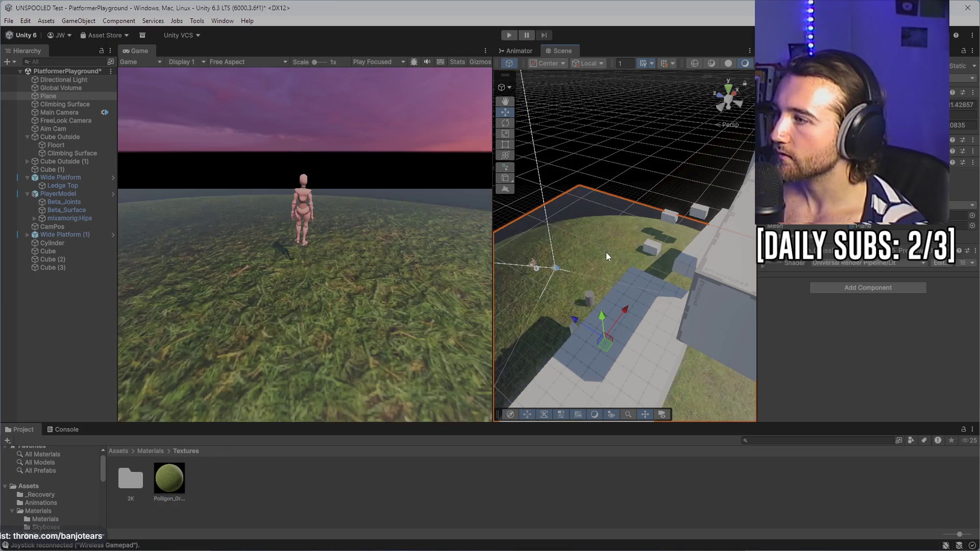
- Create a New Material from the grass texture in the 2K folder
double_click(123, 481)
mouse_move(207, 474)
left_mouse_down()
mouse_move(341, 335)
mouse_move(210, 475)
left_mouse_up()
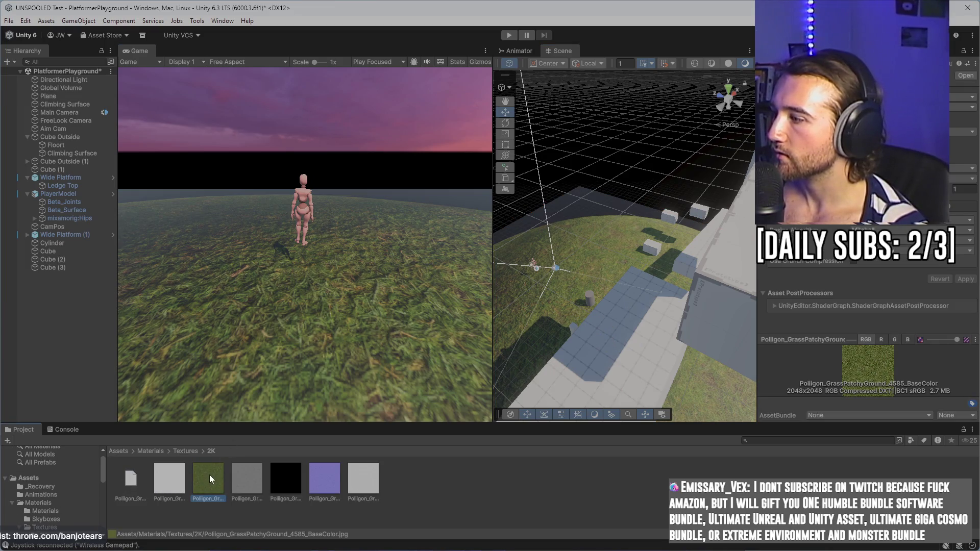
right_click(210, 475)
mouse_move(303, 187)
left_click(430, 197)
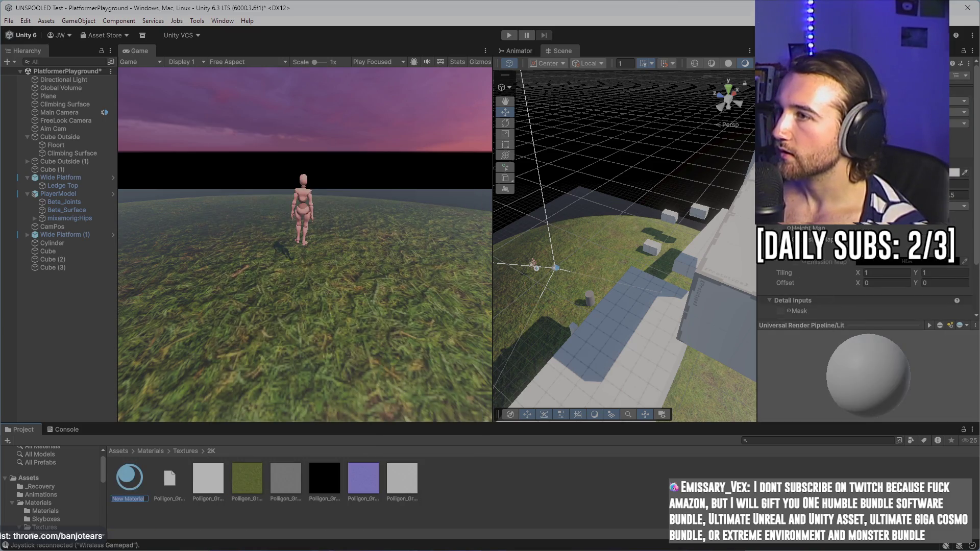
key("Return")
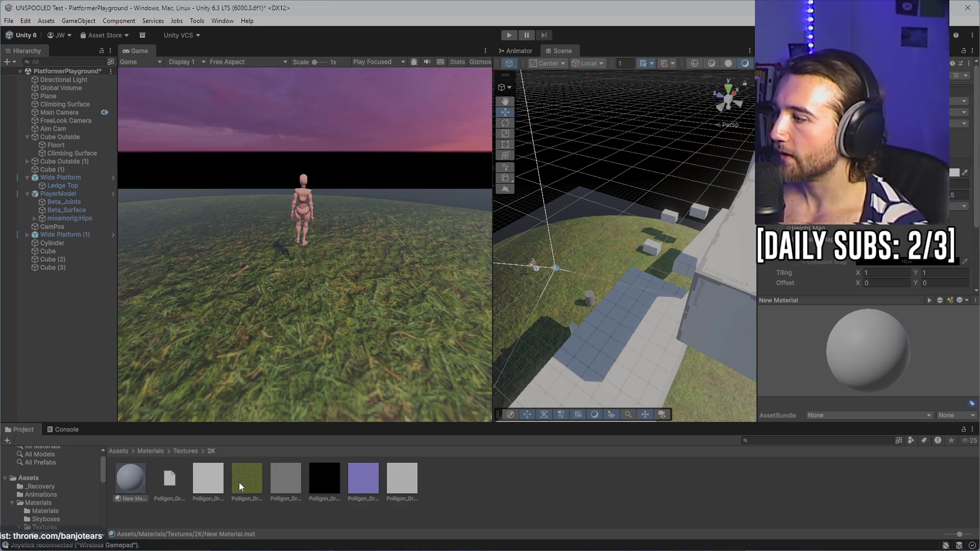
- Put the grass texture in the material's Base Map, apply it to the plane, and play-test
left_click_drag(247, 479, 766, 172)
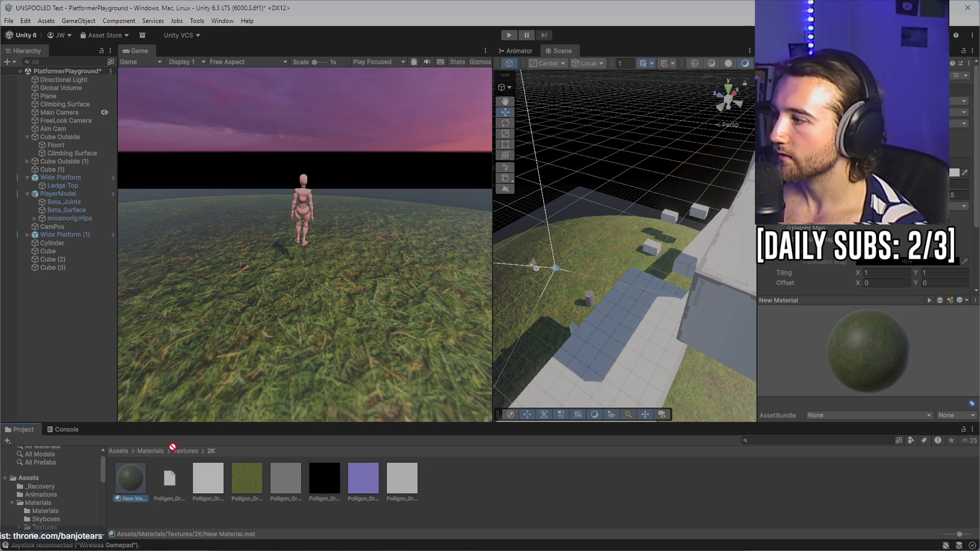
left_click_drag(130, 478, 612, 240)
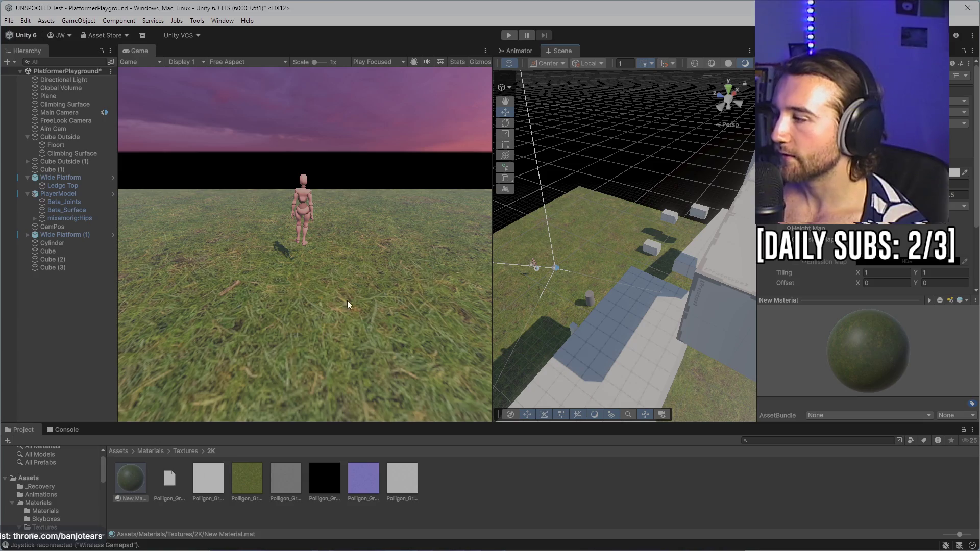
scroll(954, 196, "down", 3)
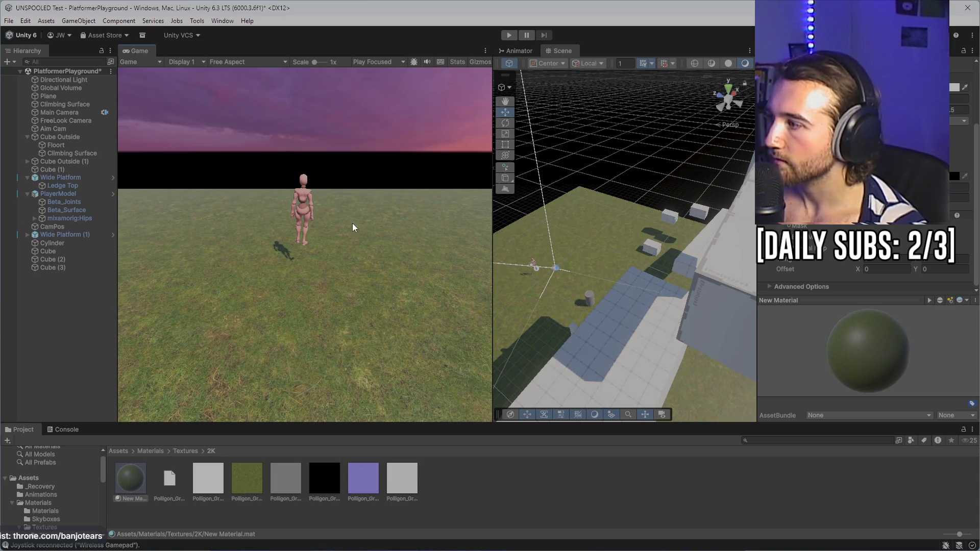
left_click(510, 35)
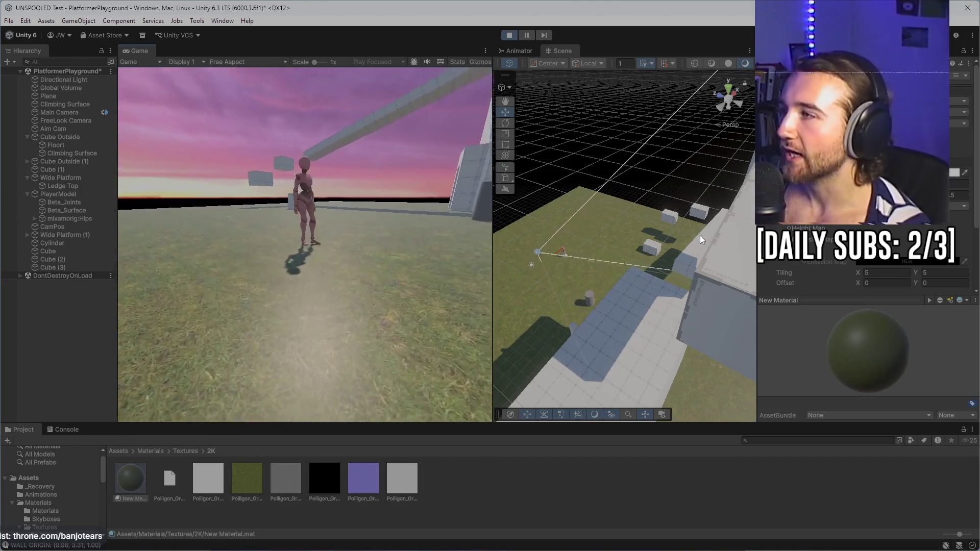
- Stop the play test and select the ground plane
left_click(509, 35)
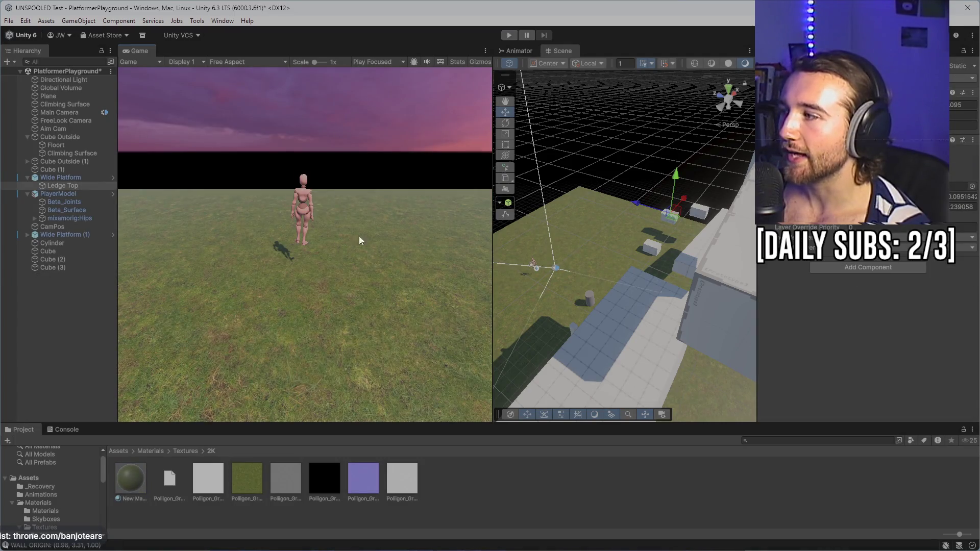
left_click(613, 259)
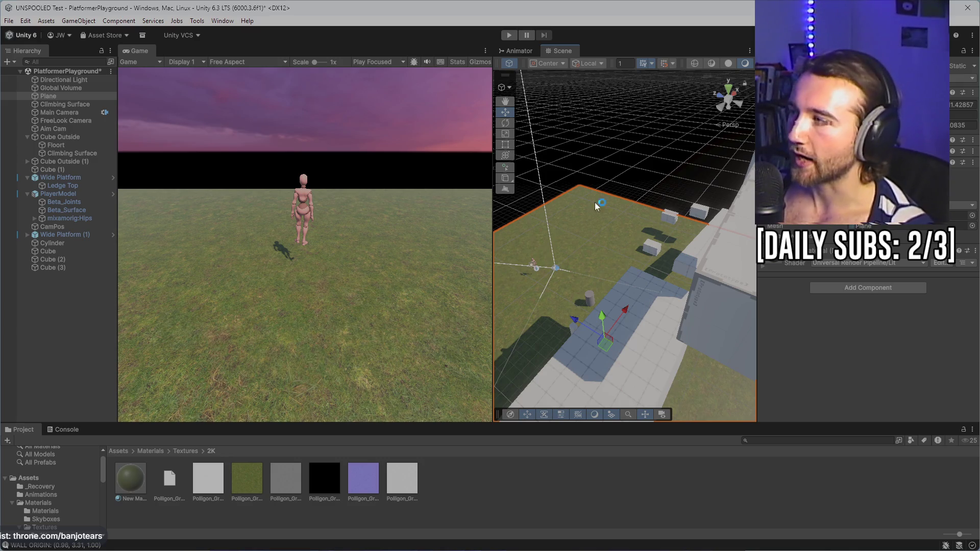
- Rename the New Material asset in the Project panel to 'Grass'
left_click(129, 480)
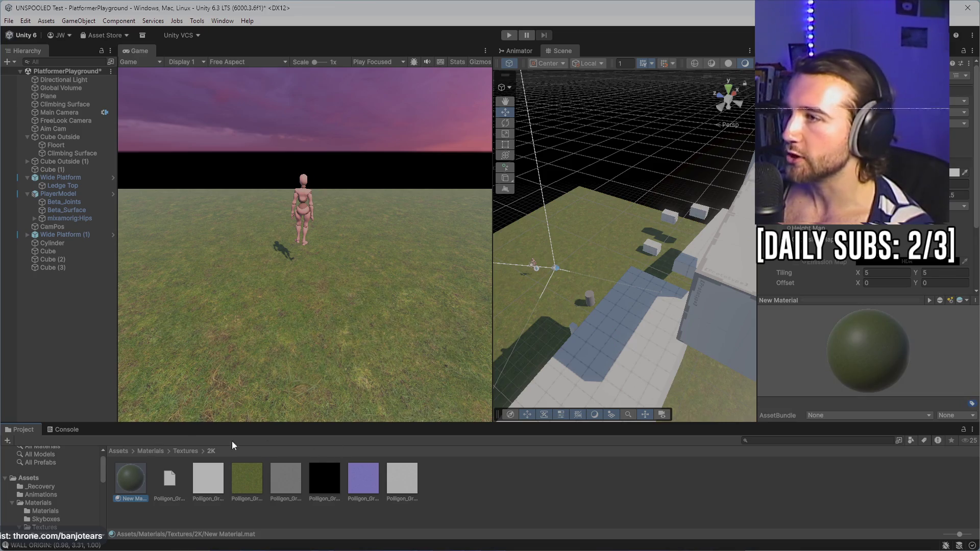
right_click(145, 476)
left_click(188, 241)
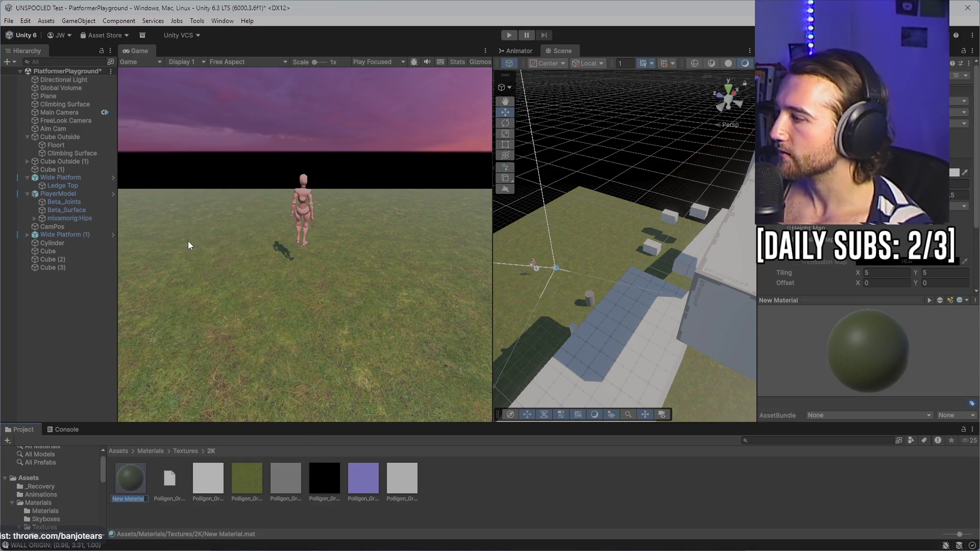
type("Meter")
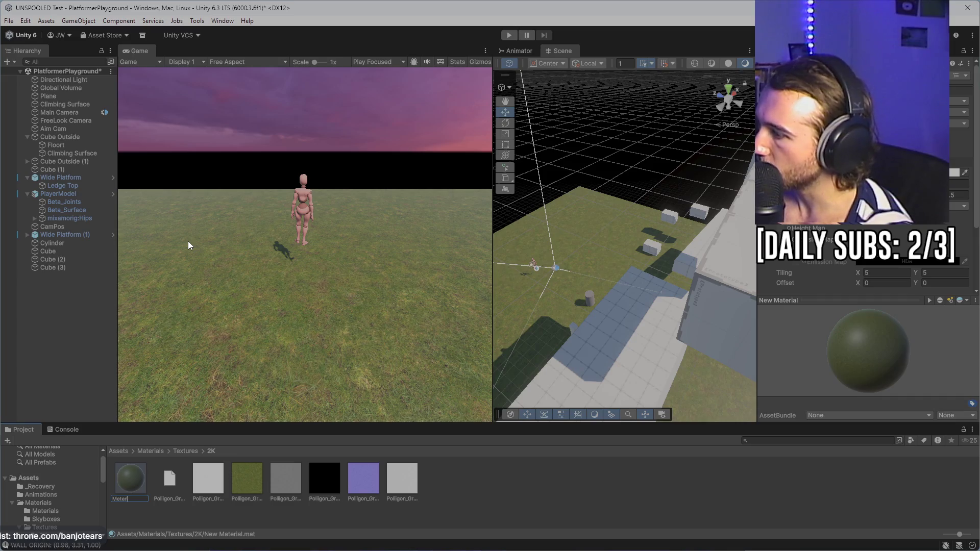
key("BackSpace")
key("BackSpace")
key("BackSpace")
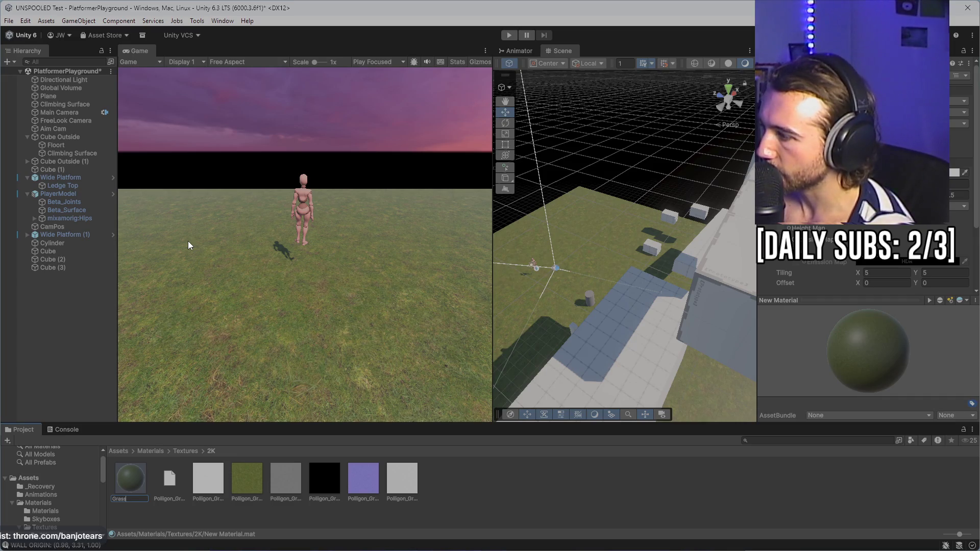
type("ss")
key("Return")
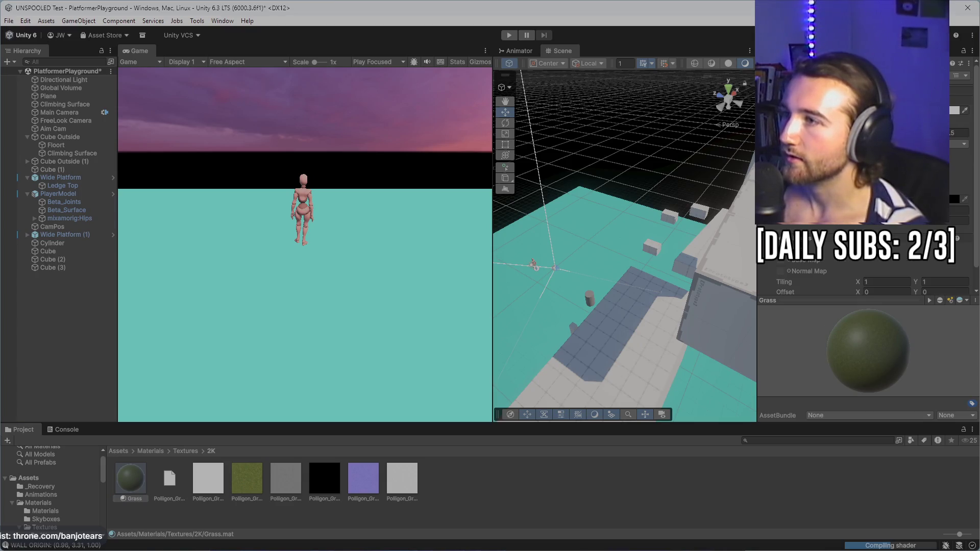
type("5")
mouse_move(612, 230)
left_mouse_down()
mouse_move(751, 234)
mouse_move(720, 342)
mouse_move(676, 192)
mouse_move(631, 234)
mouse_move(607, 313)
left_mouse_up()
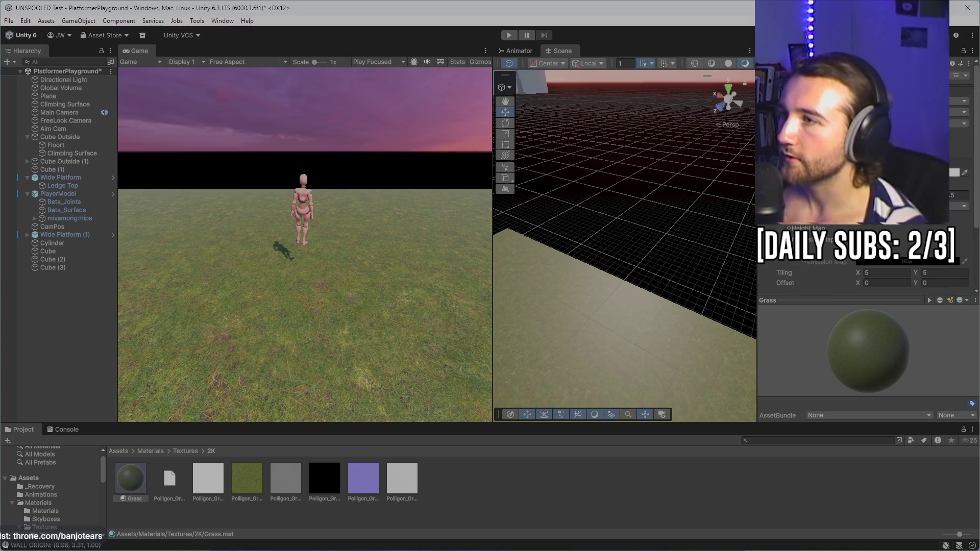
- Set Grass Smoothness to 0, then play-test running across the grass and jumping onto a pillar
type("0")
key("Return")
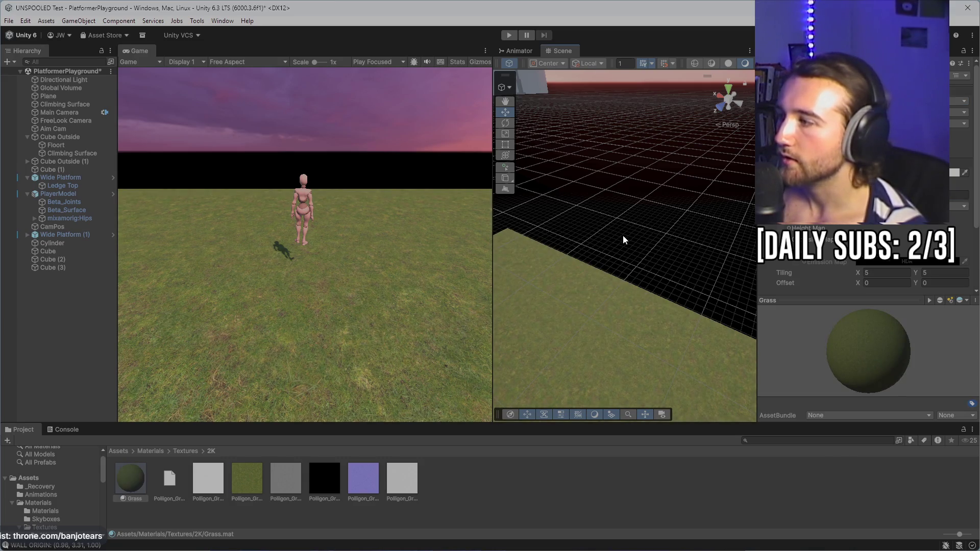
left_click(509, 35)
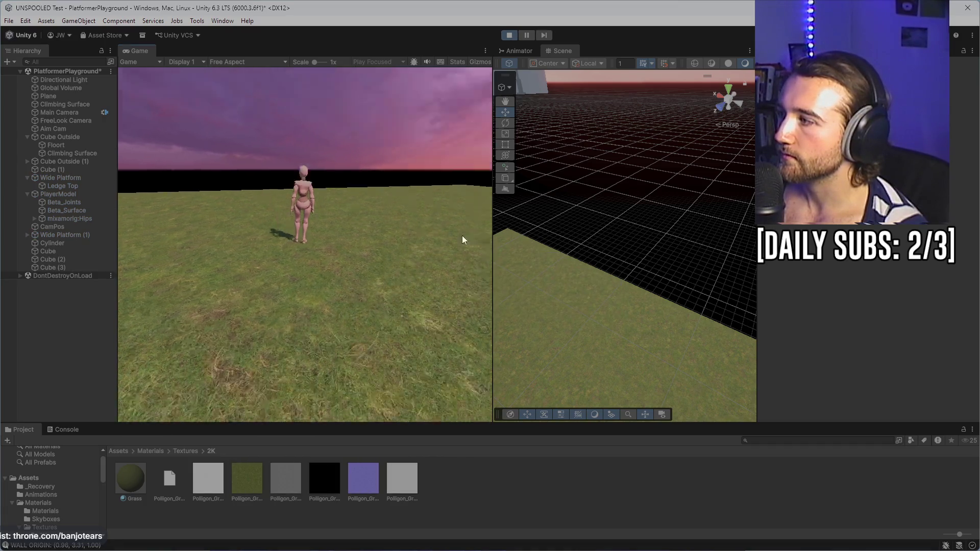
key("w")
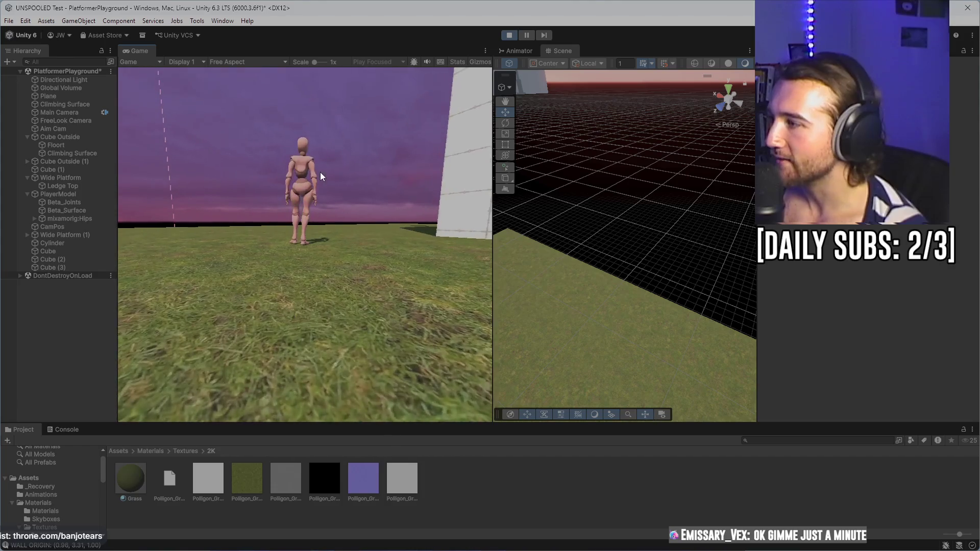
key("w")
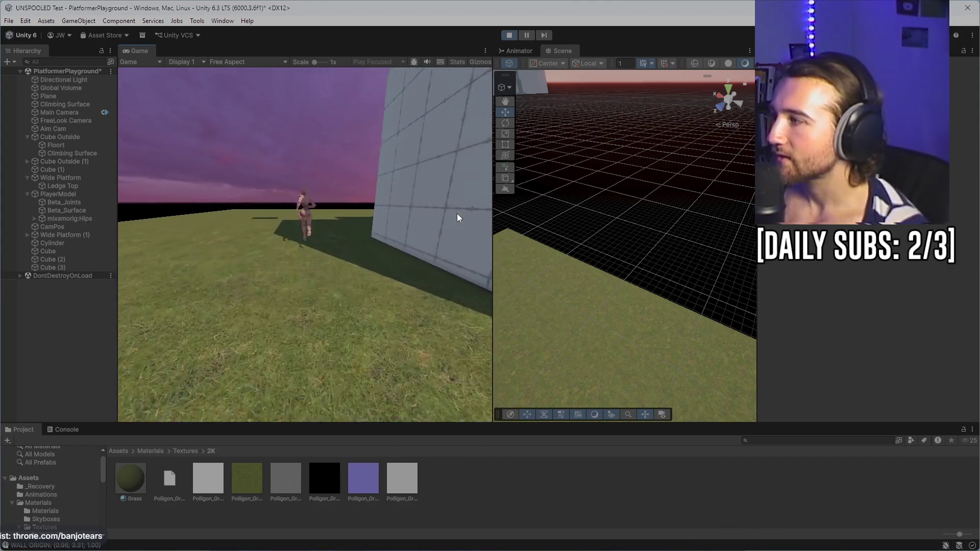
key("a")
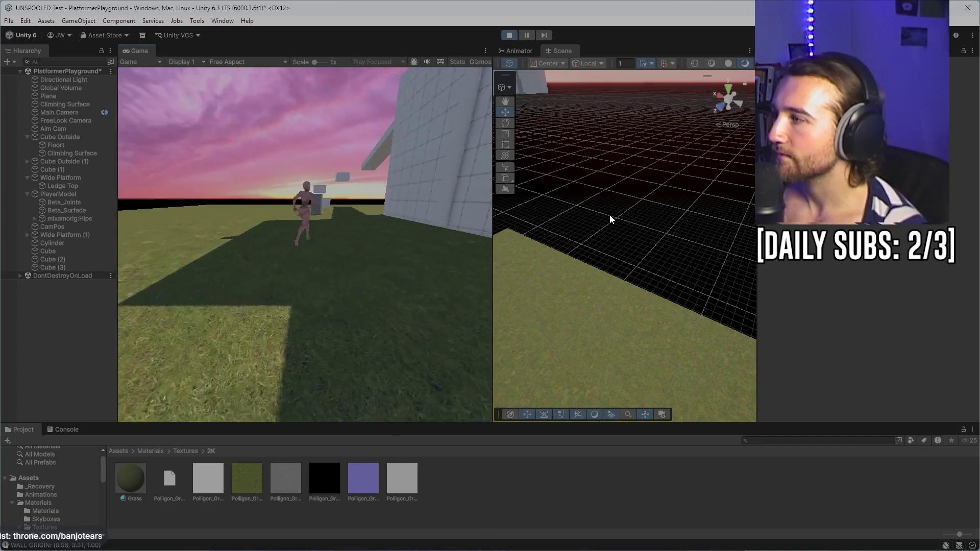
key("space")
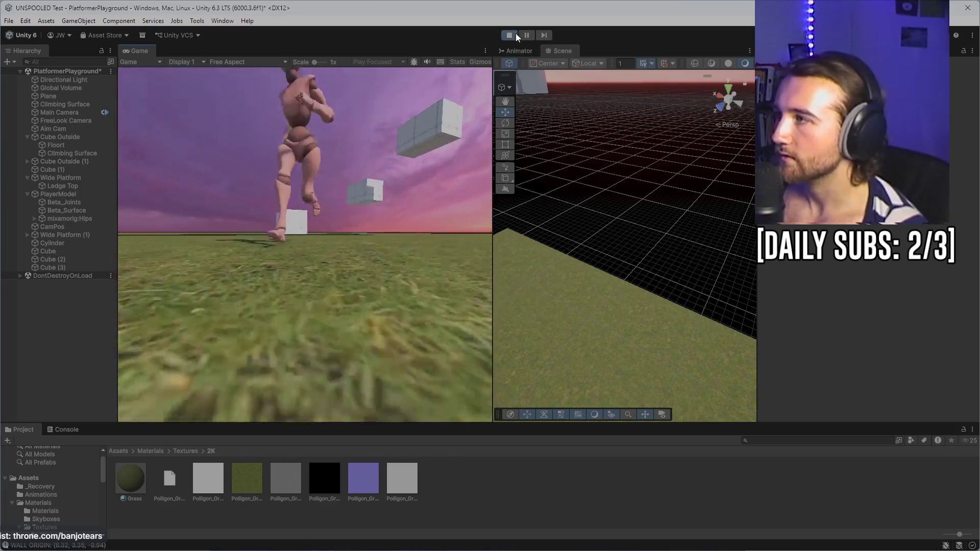
left_click(515, 34)
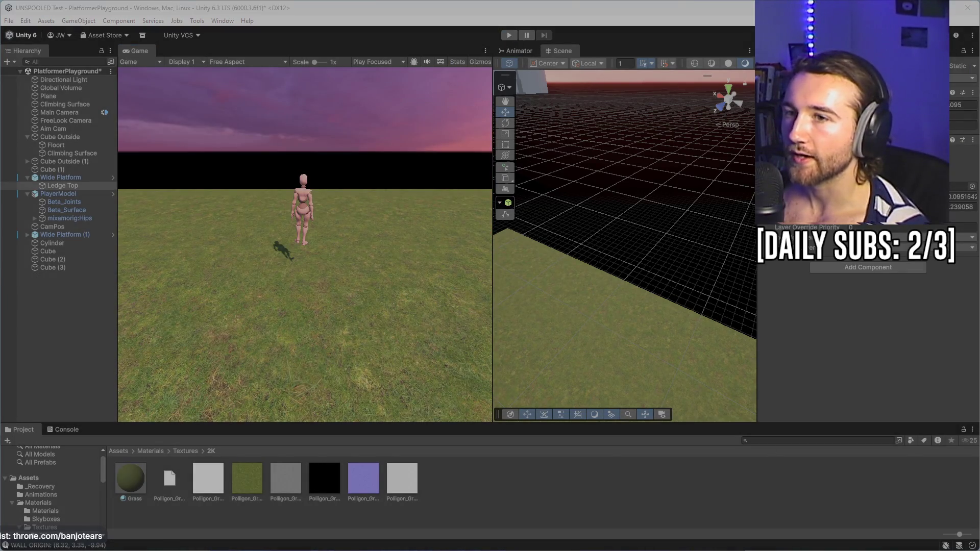
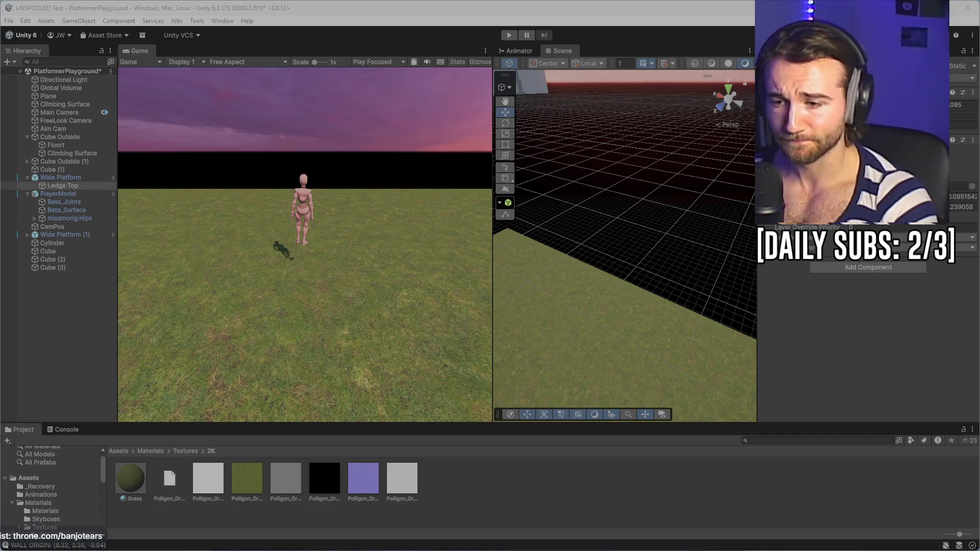
- Extract the Poligon_BrickReclaimedRunning_7787 archive into its own folder in Downloads
key("alt+Tab")
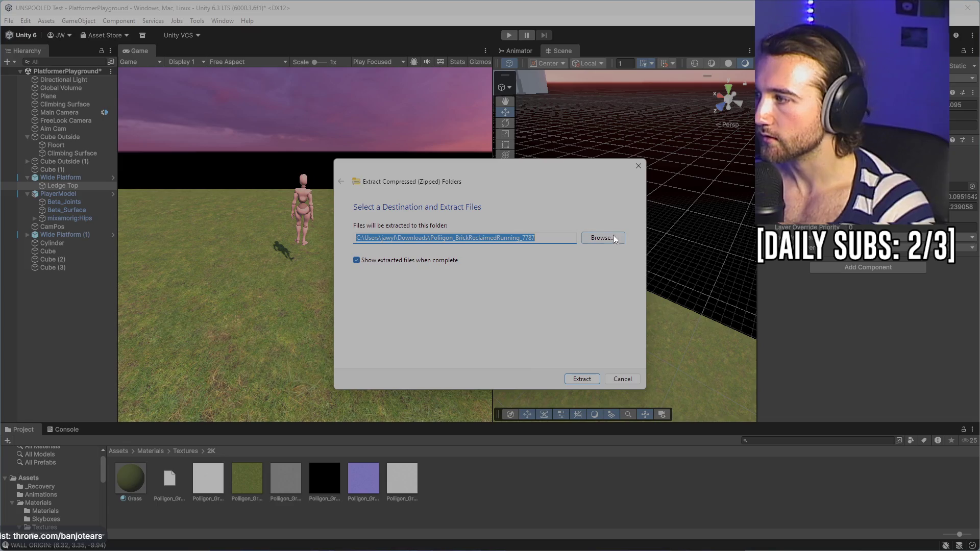
left_click(578, 380)
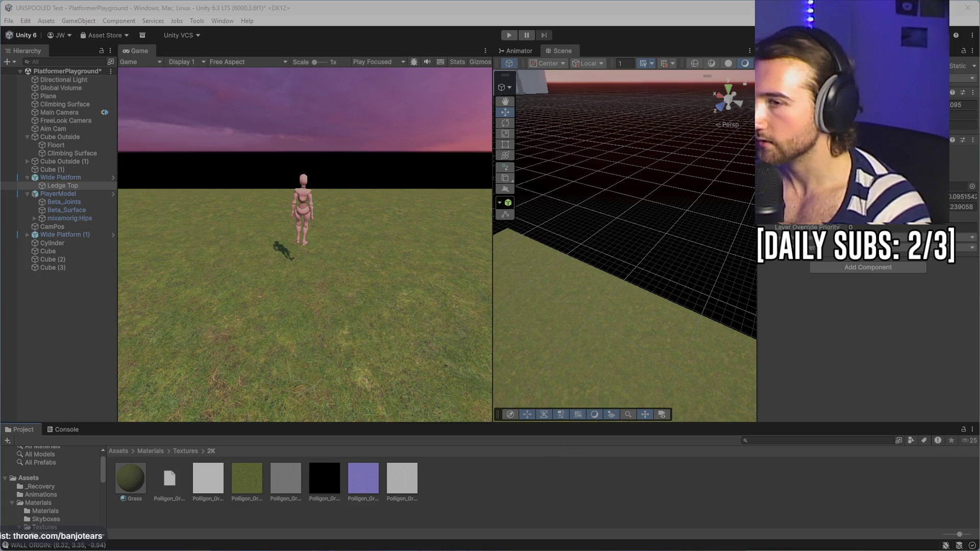
- Switch the grass preview texture to another Texture Type, apply, then restore Default and apply
left_click(184, 451)
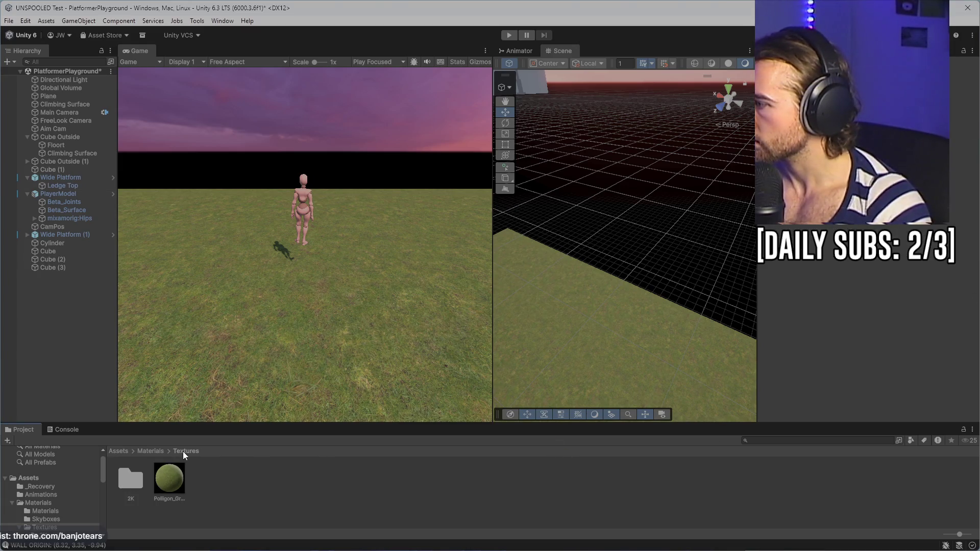
left_click(176, 478)
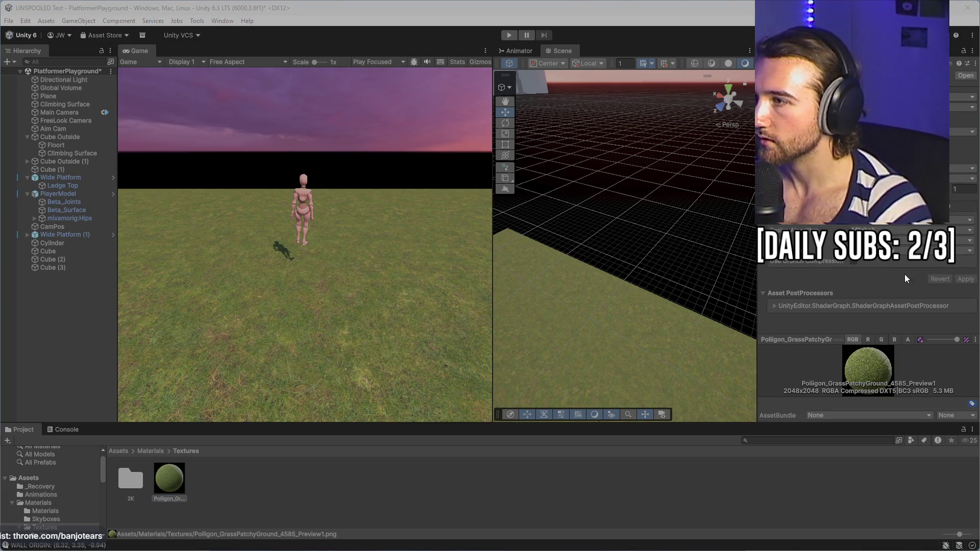
left_click(919, 107)
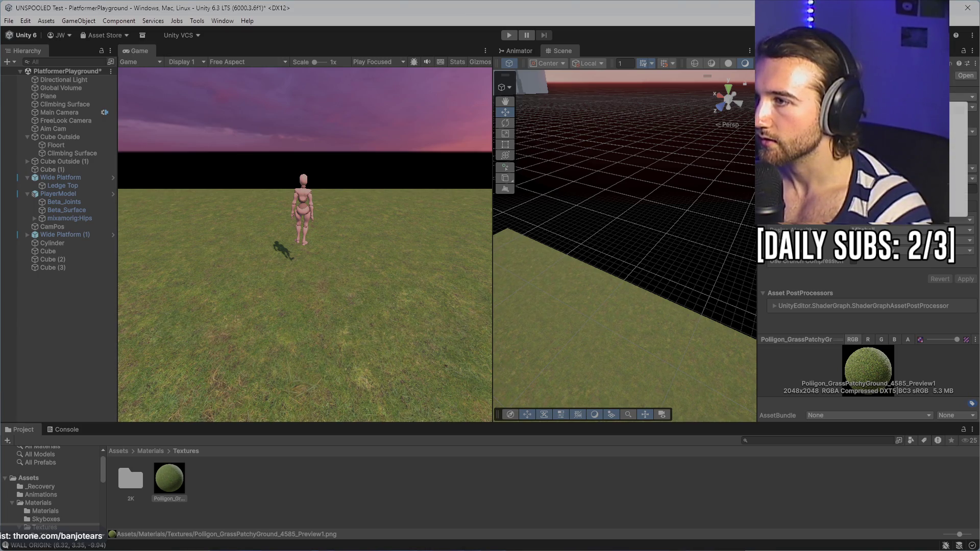
left_click(919, 117)
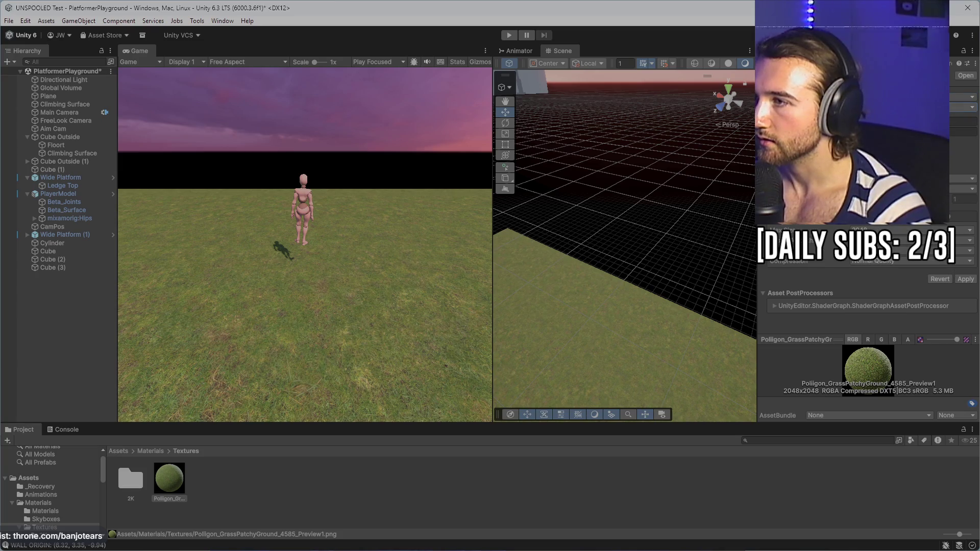
left_click(963, 268)
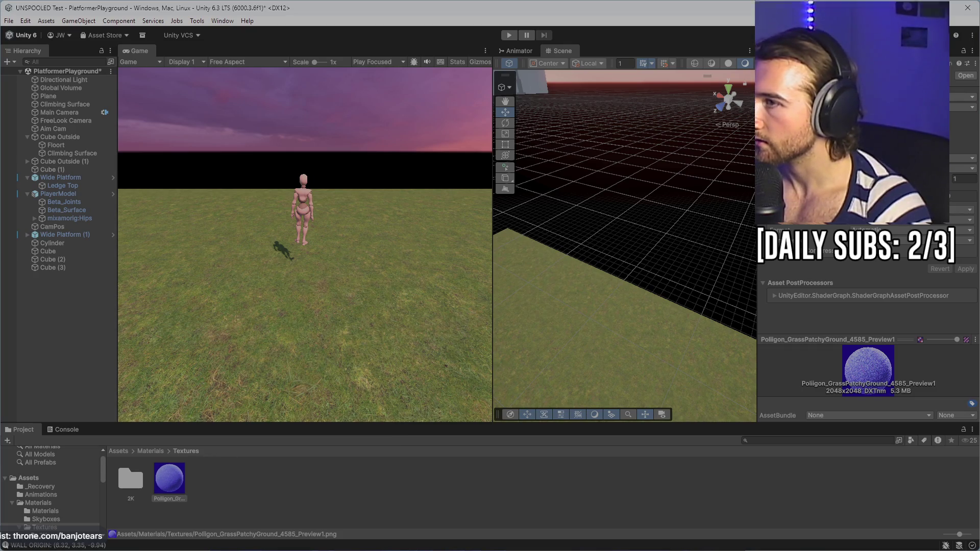
left_click(956, 257)
left_click(965, 279)
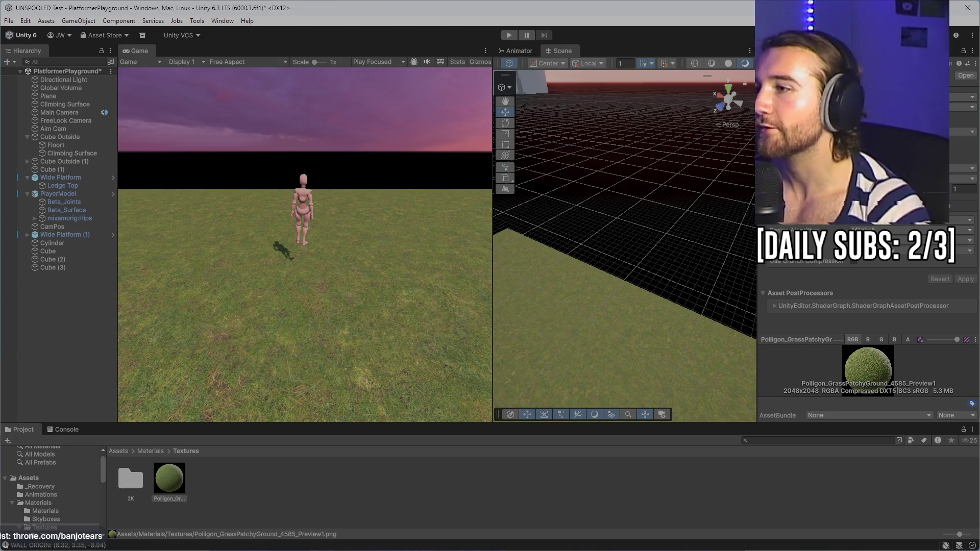
- Bring the extracted brick texture folder into the Textures folder beside 2K
left_click(219, 489)
left_click(163, 485)
left_click(132, 480)
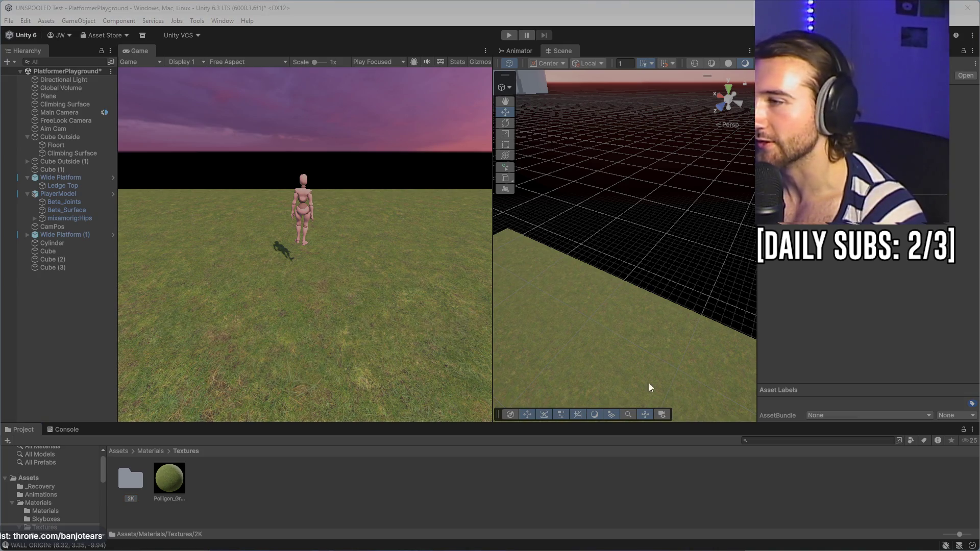
mouse_move(439, 444)
left_mouse_down()
mouse_move(427, 484)
mouse_move(419, 480)
left_mouse_up()
- Rename the new '2K 1' folder to Brick and open it
right_click(168, 483)
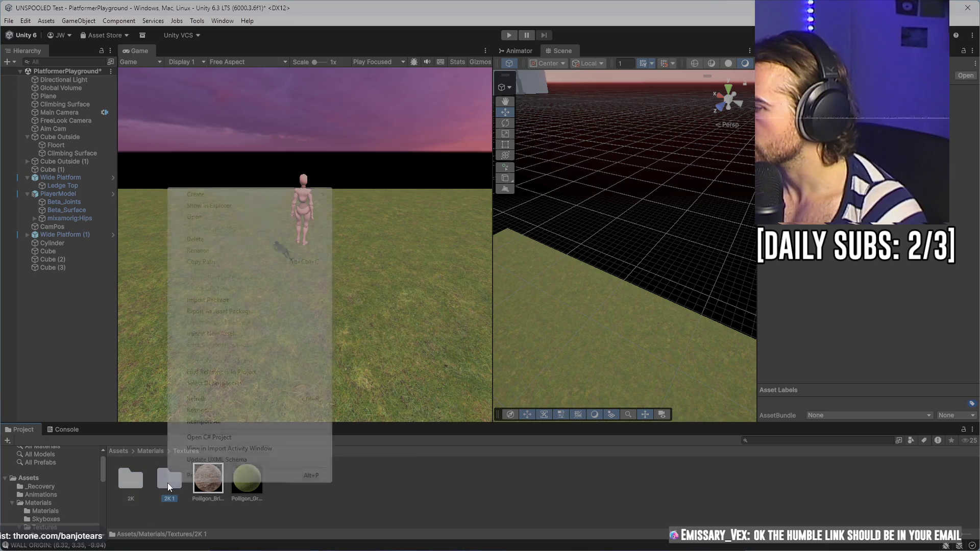
left_click(196, 251)
type("E")
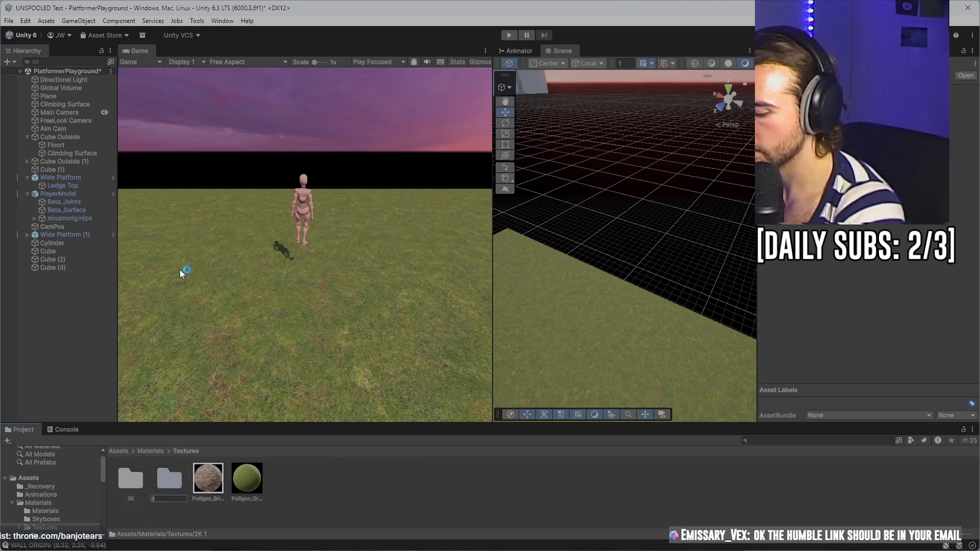
type("ick")
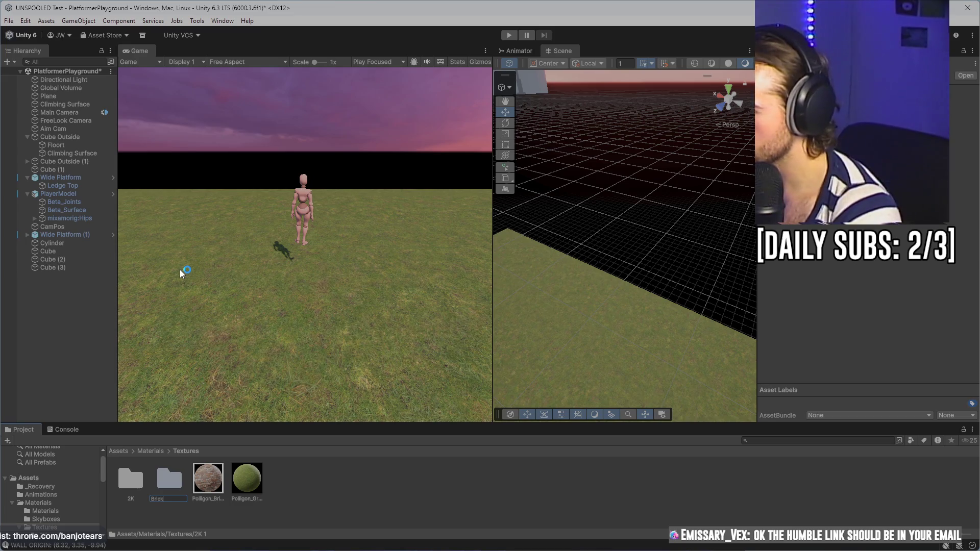
double_click(171, 483)
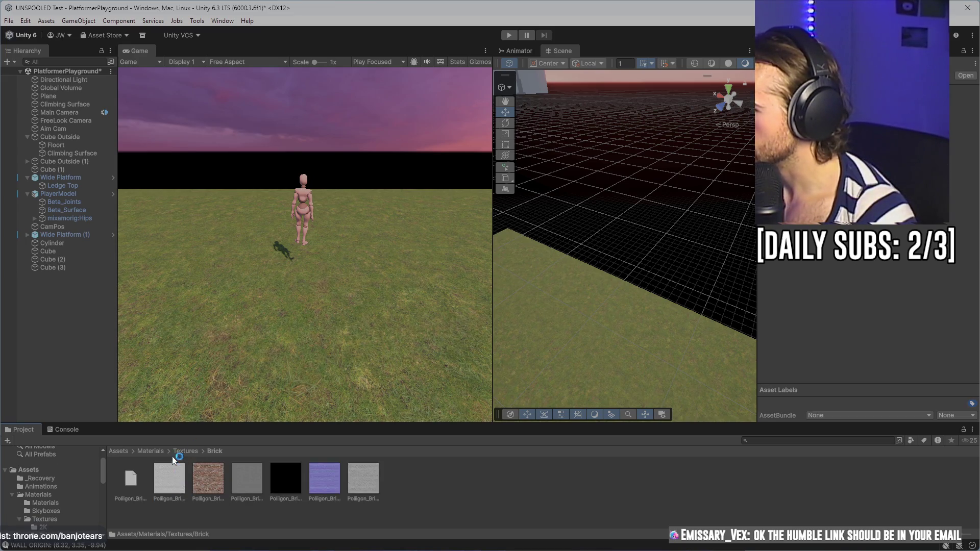
mouse_move(497, 201)
left_mouse_down()
mouse_move(750, 175)
mouse_move(282, 170)
mouse_move(511, 237)
mouse_move(531, 197)
mouse_move(599, 309)
left_mouse_up()
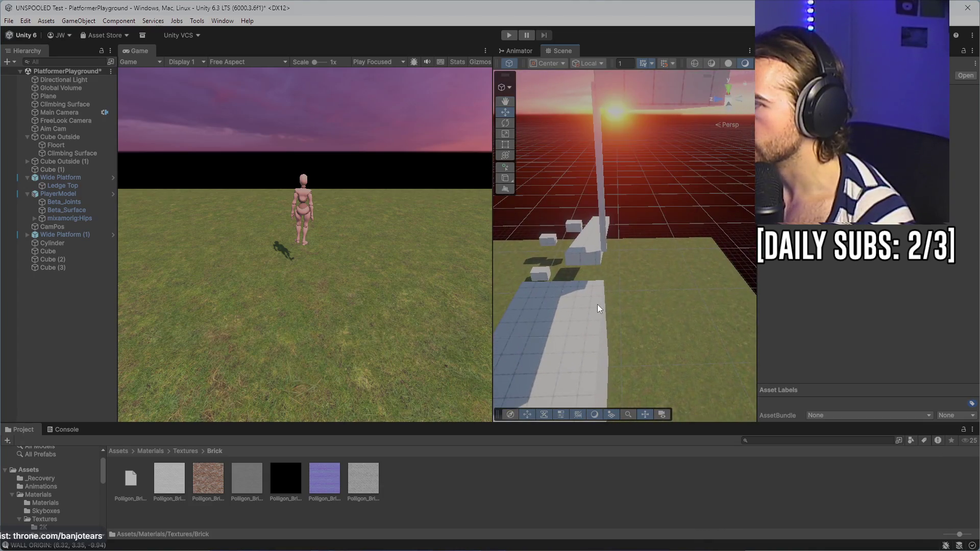
- Frame the Cube Outside wall and drop the brick BaseColor texture onto it
left_click(605, 353)
double_click(72, 139)
mouse_move(502, 245)
left_mouse_down()
mouse_move(573, 267)
mouse_move(621, 186)
mouse_move(564, 223)
mouse_move(659, 192)
left_mouse_up()
left_click(51, 137)
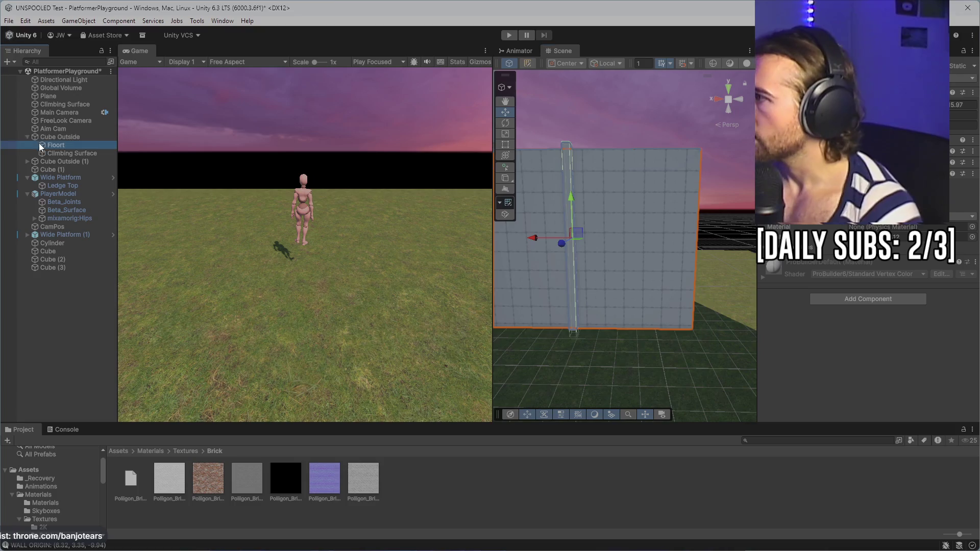
left_click_drag(210, 474, 620, 260)
scroll(606, 260, "up", 2)
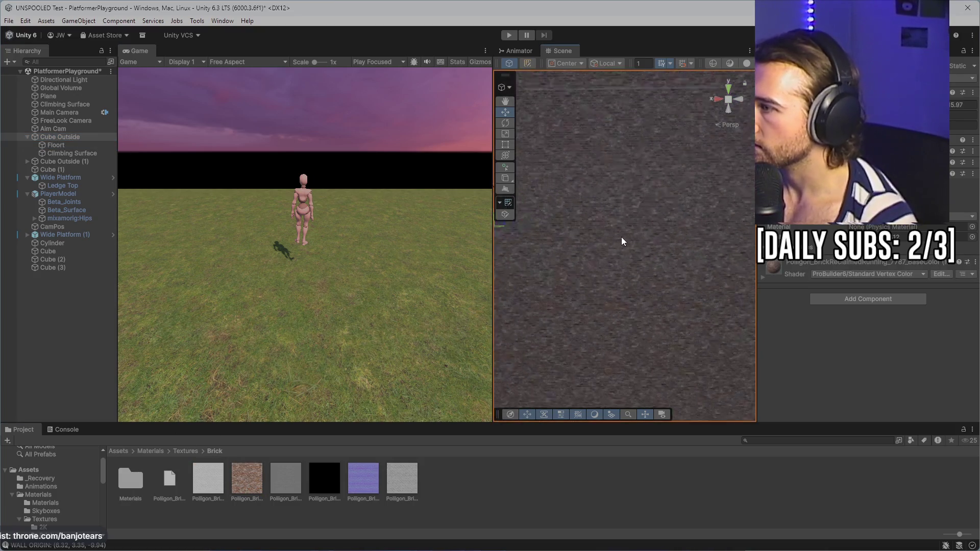
- Inspect the brick colour texture's import settings and look at the wall's edge
left_click(247, 477)
scroll(608, 314, "up", 3)
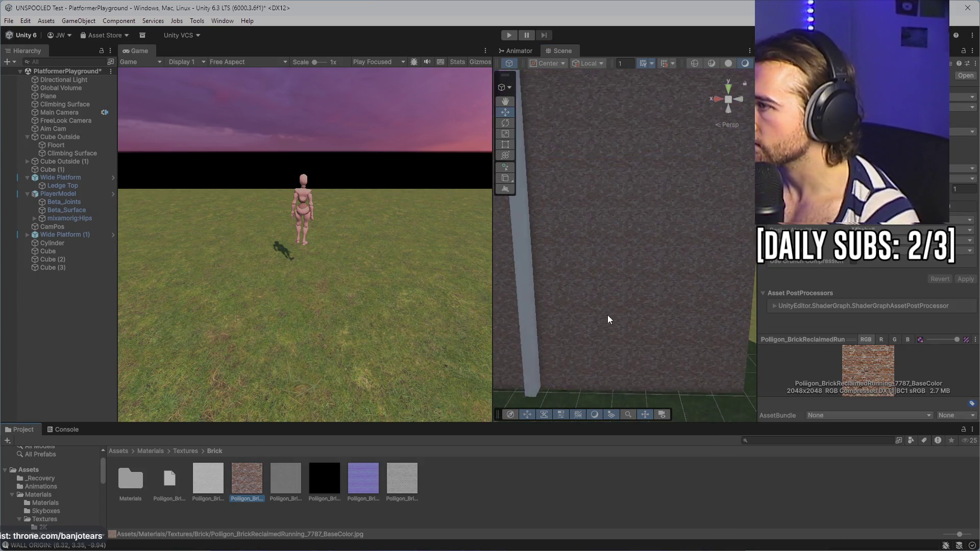
scroll(614, 306, "up", 3)
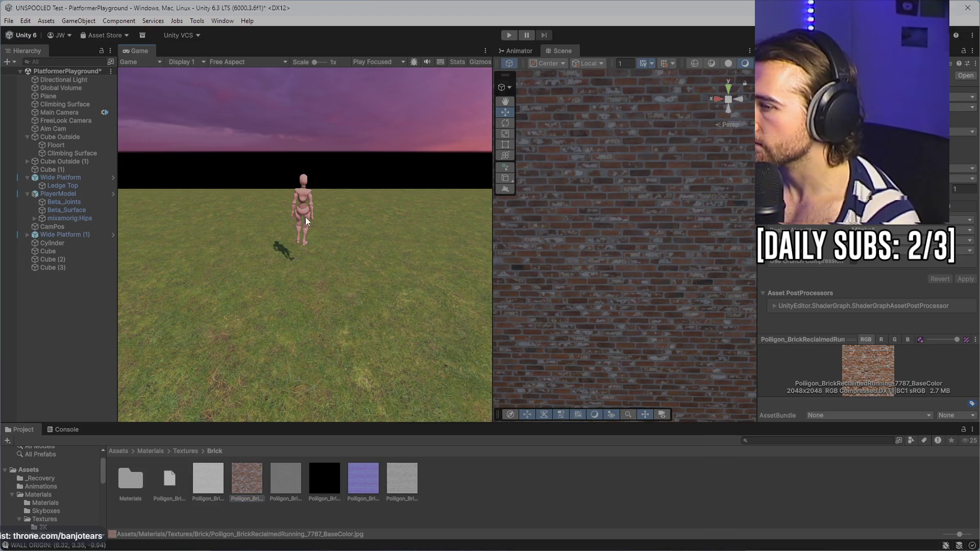
mouse_move(575, 201)
left_mouse_down()
mouse_move(851, 229)
mouse_move(618, 307)
mouse_move(606, 164)
mouse_move(621, 234)
mouse_move(600, 246)
mouse_move(541, 189)
mouse_move(658, 204)
mouse_move(631, 221)
mouse_move(626, 246)
mouse_move(630, 184)
mouse_move(604, 244)
mouse_move(637, 185)
left_mouse_up()
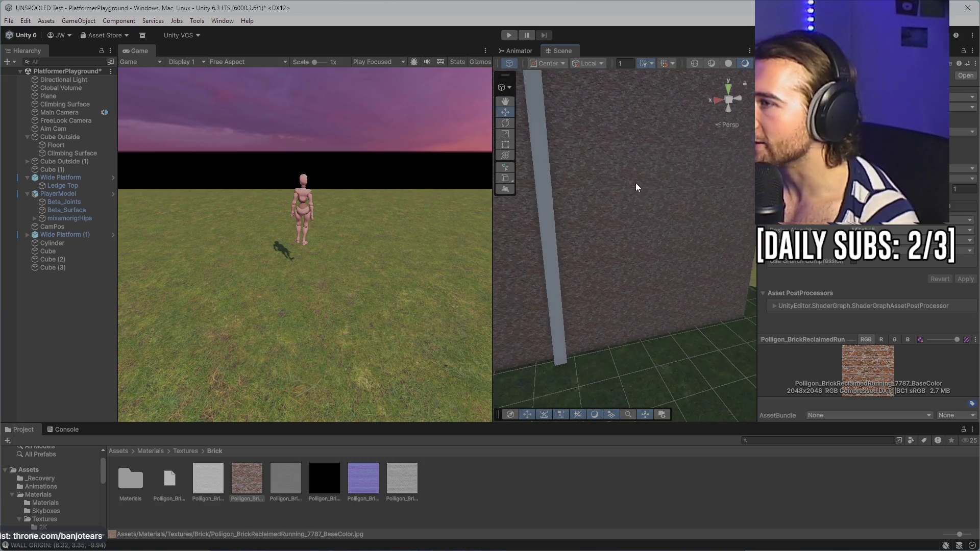
- Reduce the brick colour texture's Max Size to 128, apply, and frame the wall
left_click(875, 227)
left_click(875, 262)
left_click(959, 279)
left_click(875, 220)
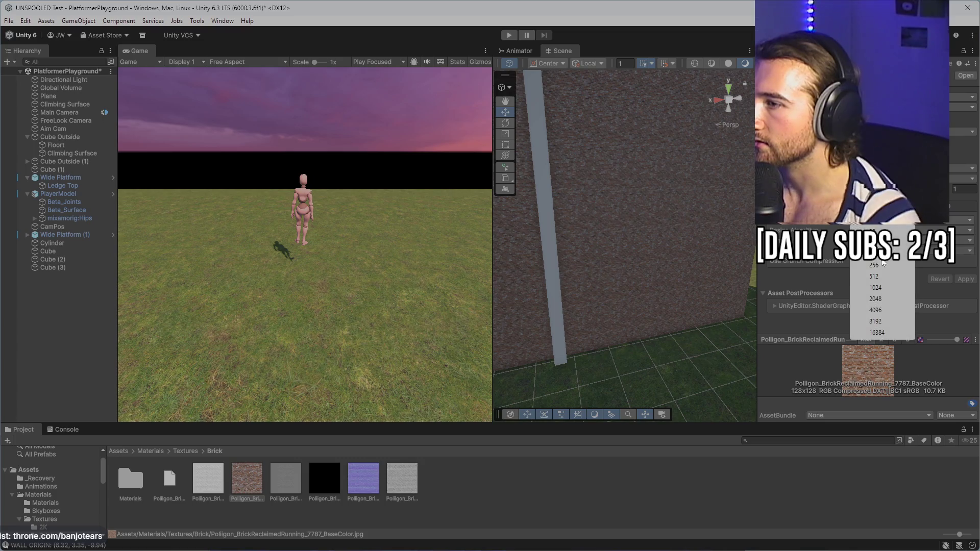
left_click(626, 258)
key("f")
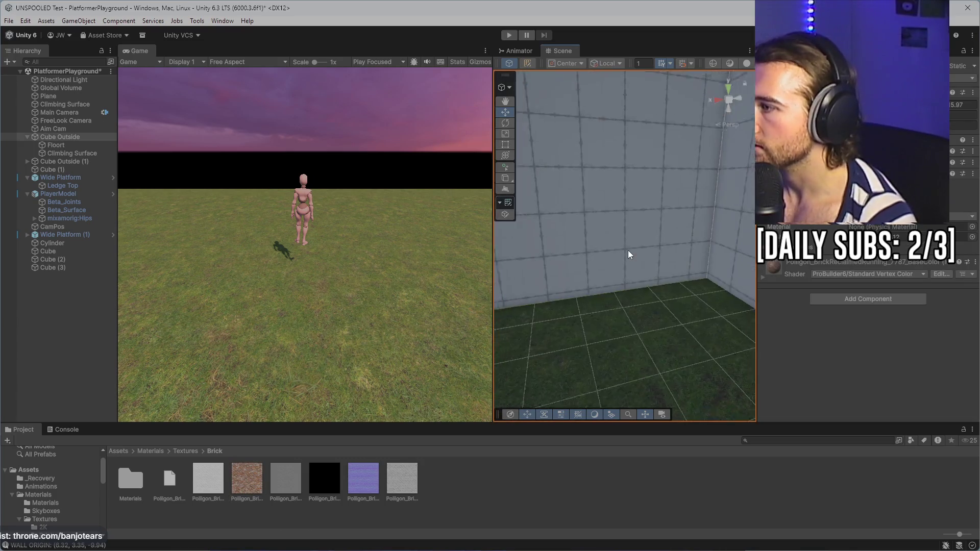
left_click(623, 255)
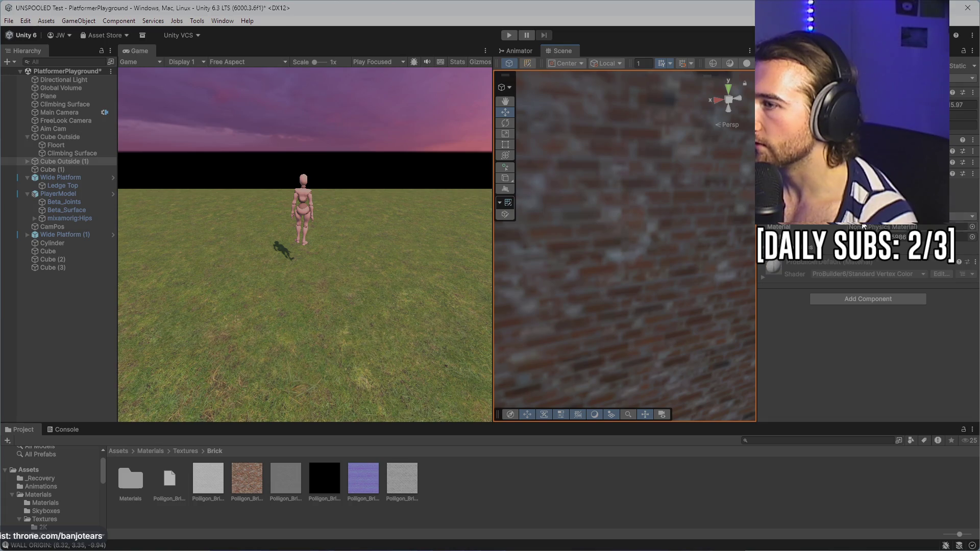
- Apply a pixelating import change to the brick texture, then restore Max Size 2048
left_click(247, 480)
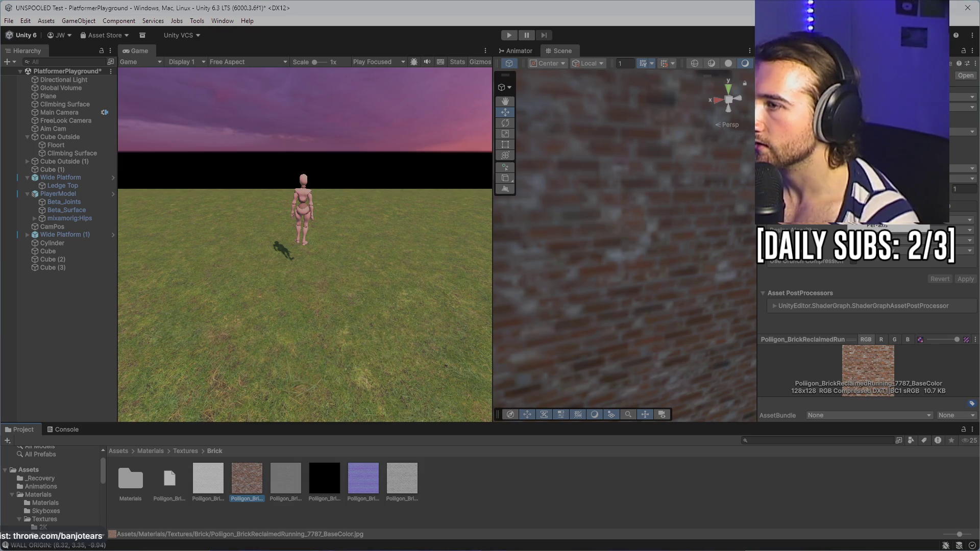
scroll(868, 204, "up", 5)
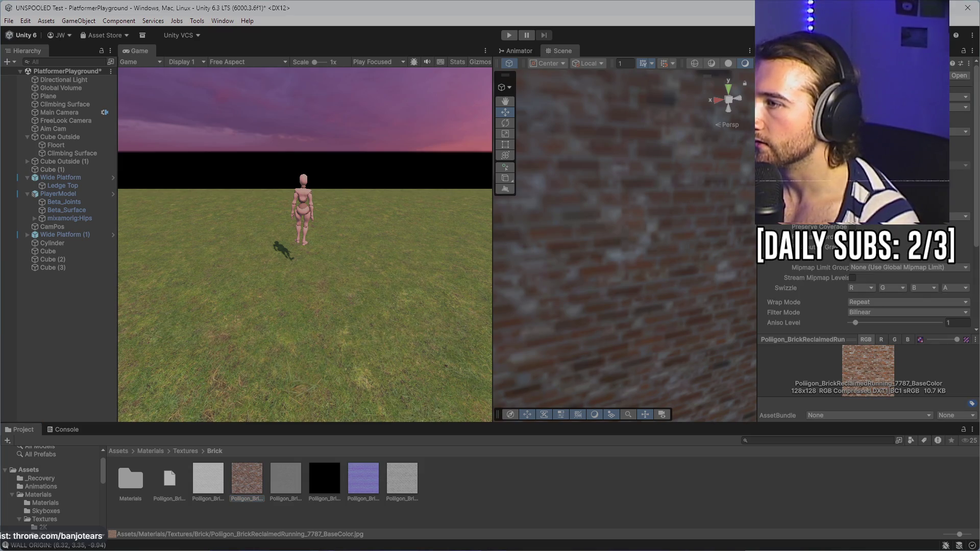
scroll(868, 205, "down", 5)
left_click(962, 179)
left_click(966, 280)
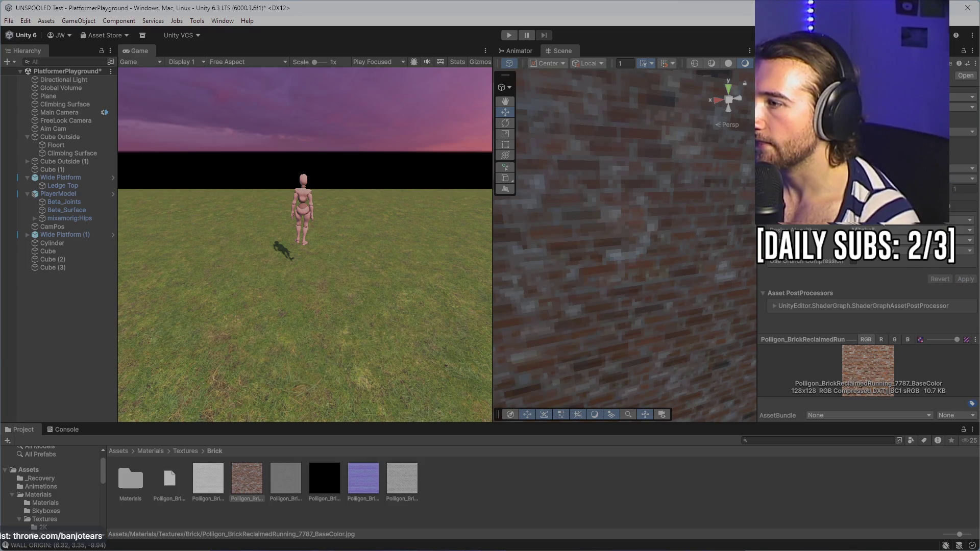
left_click(867, 226)
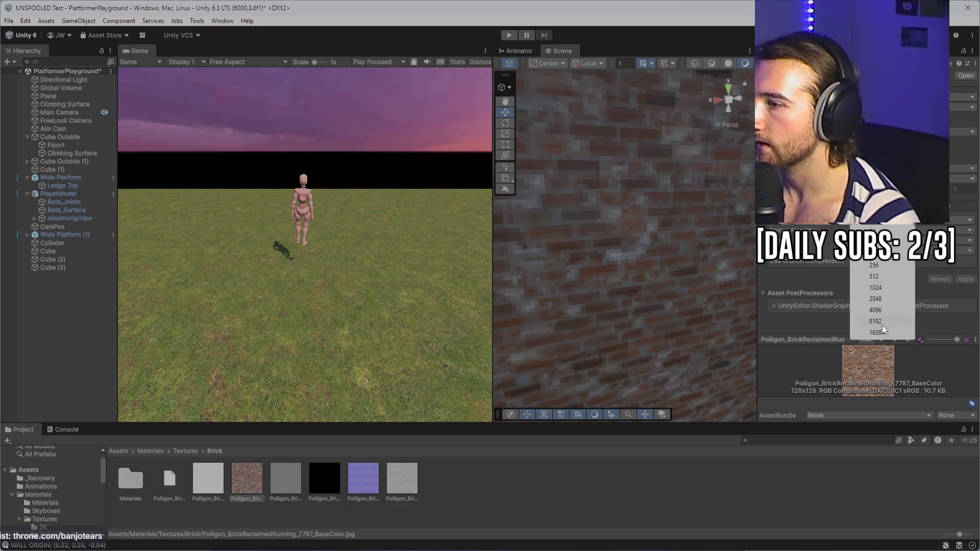
left_click(877, 299)
left_click(966, 279)
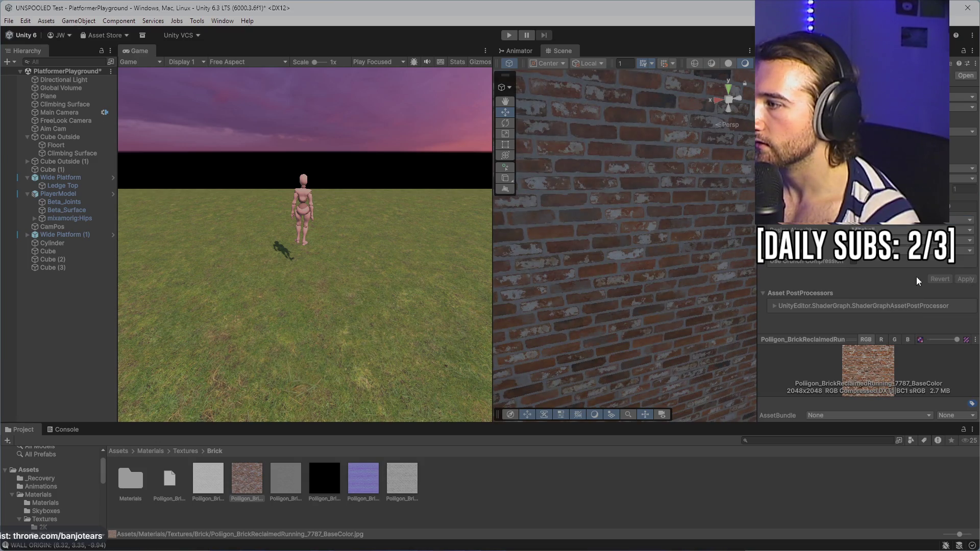
- Change two more brick texture import settings, reapplying each, then select the climbing pillar
left_click(894, 225)
left_click(897, 313)
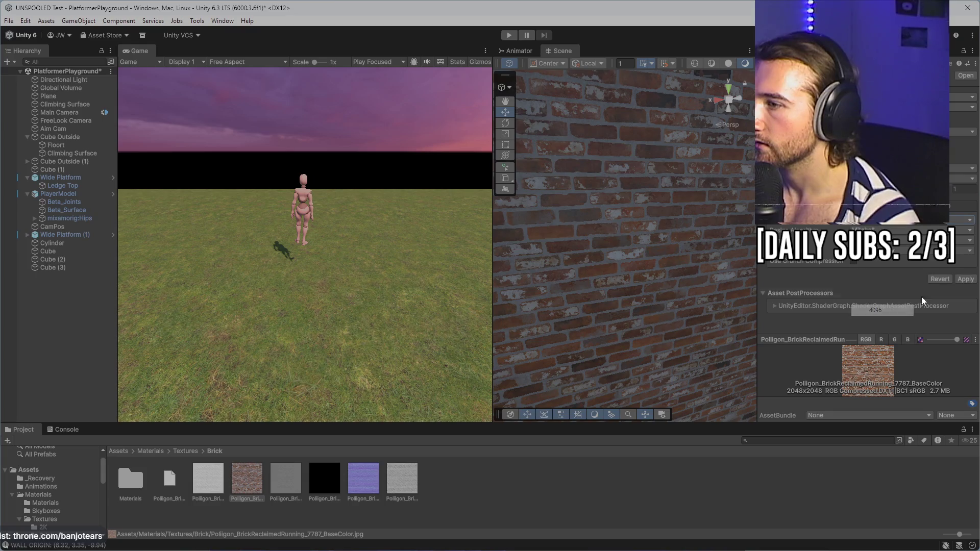
left_click(963, 279)
left_click(867, 226)
left_click(876, 278)
left_click(965, 279)
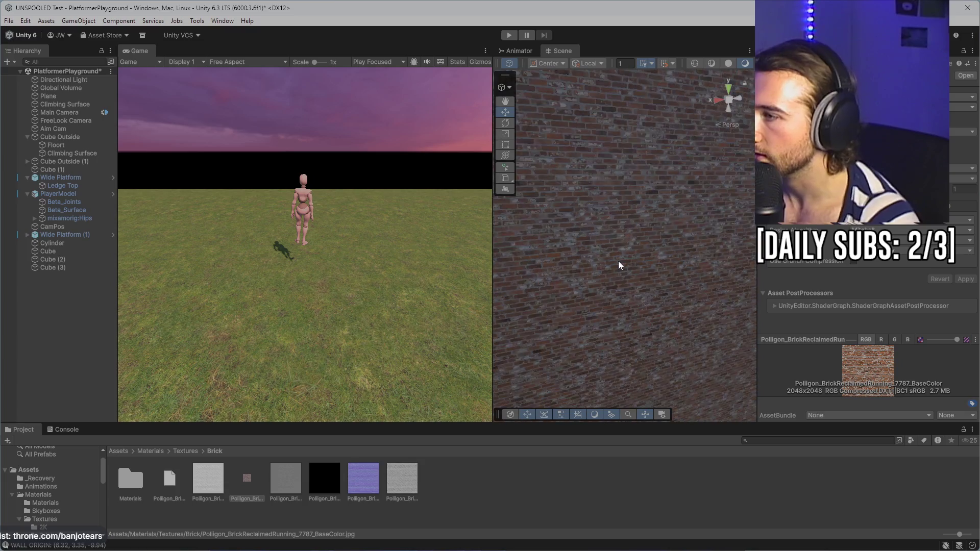
scroll(618, 261, "down", 5)
scroll(618, 262, "up", 5)
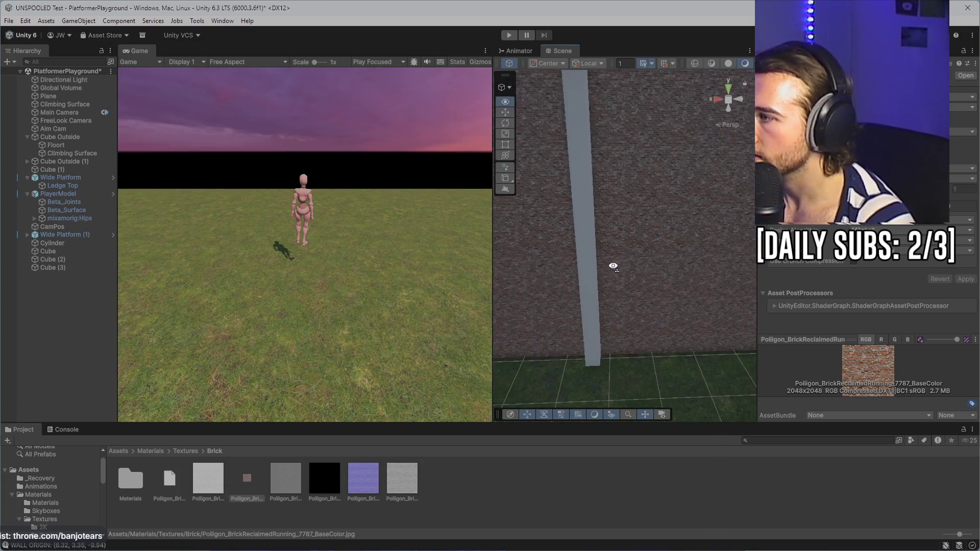
left_click(611, 291)
- Try the brick normal map on the pillar, then undo it
left_click_drag(367, 479, 616, 242)
scroll(625, 271, "up", 5)
key("ctrl+z")
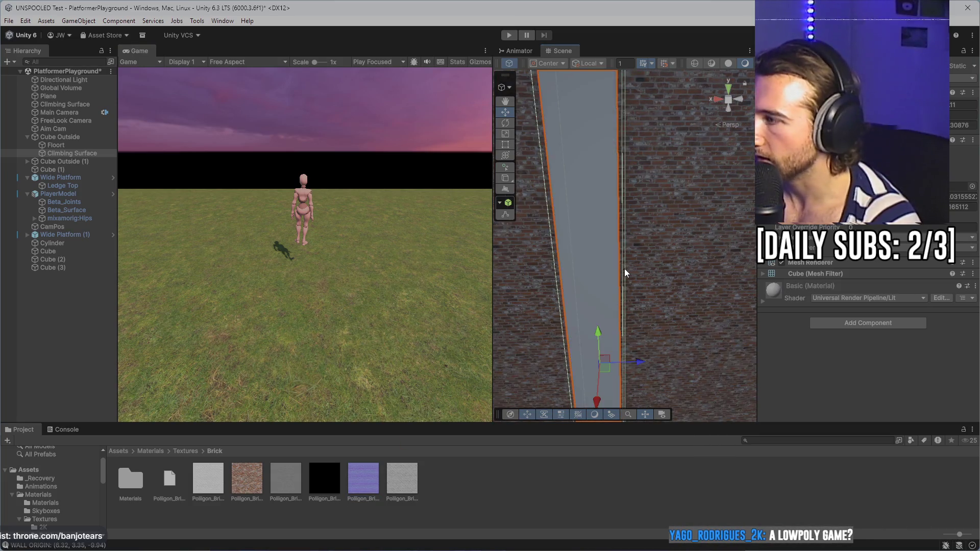
scroll(624, 269, "down", 6)
mouse_move(611, 259)
left_mouse_down()
mouse_move(639, 291)
mouse_move(449, 291)
mouse_move(607, 282)
mouse_move(569, 278)
mouse_move(576, 252)
mouse_move(588, 252)
mouse_move(528, 283)
mouse_move(545, 276)
left_mouse_up()
- Preview the brick texture at full size, then frame and zoom in on Cube Outside
left_click(241, 490)
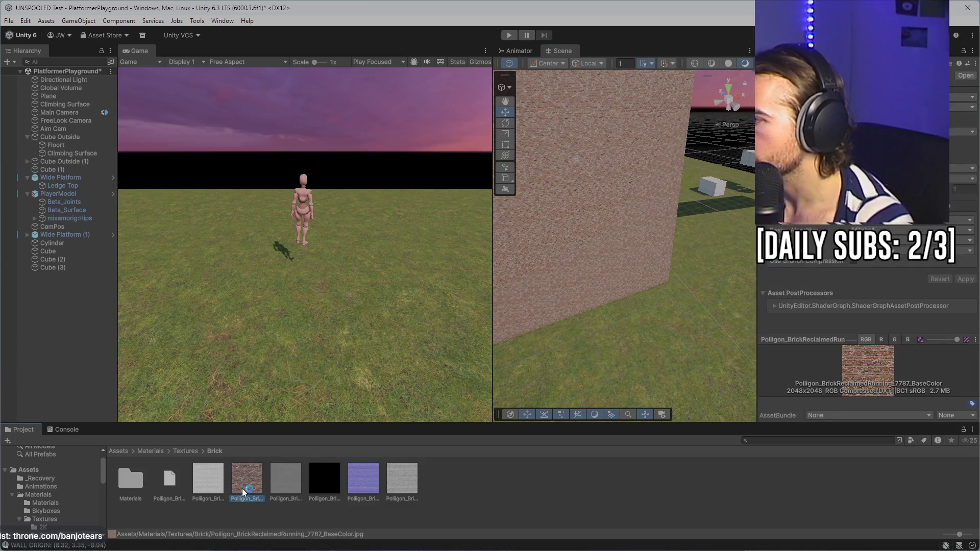
double_click(240, 489)
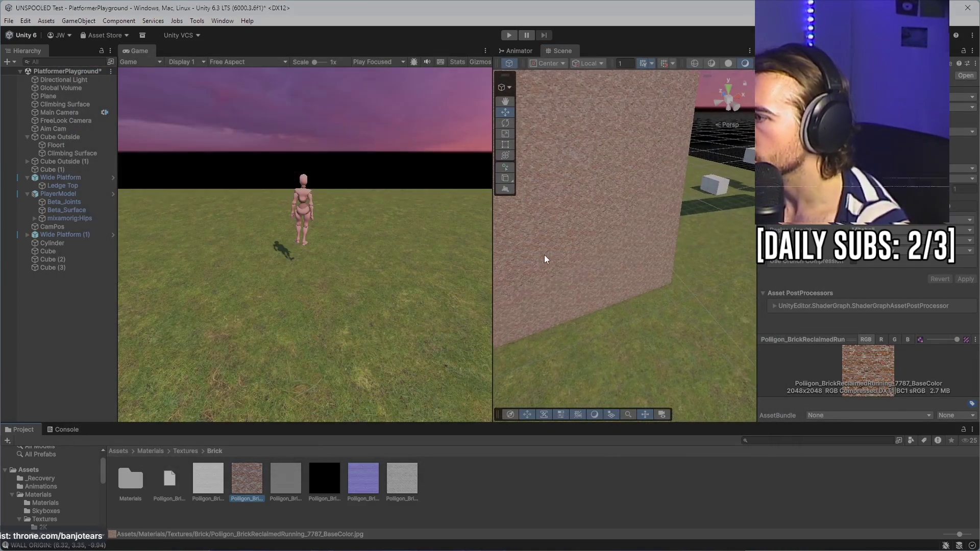
left_click(568, 247)
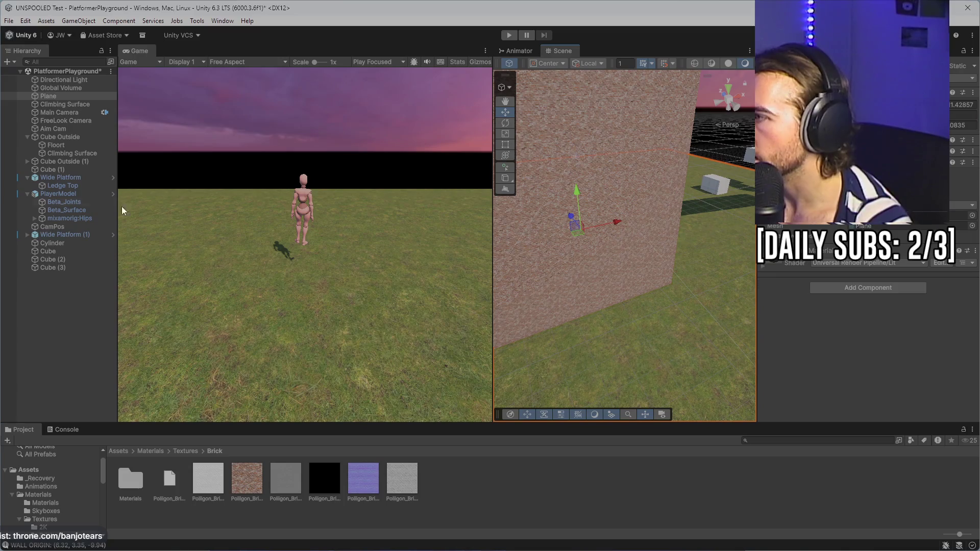
left_click(81, 102)
left_click(66, 154)
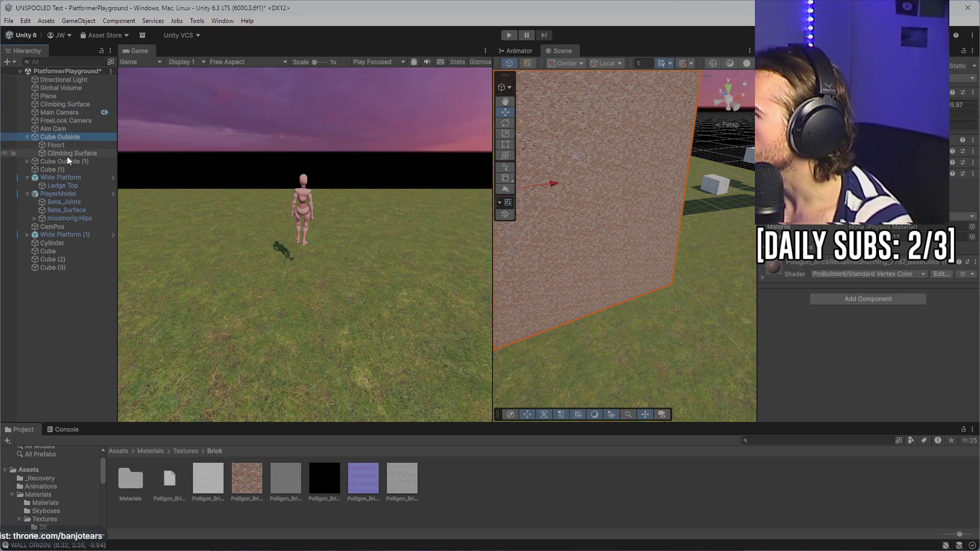
left_click(69, 137)
key("f")
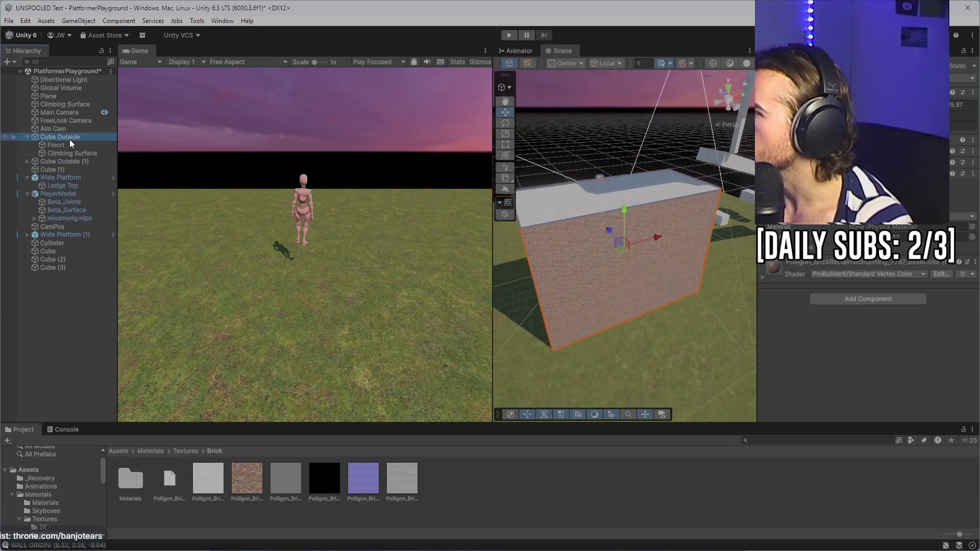
scroll(684, 304, "up", 5)
scroll(669, 301, "up", 3)
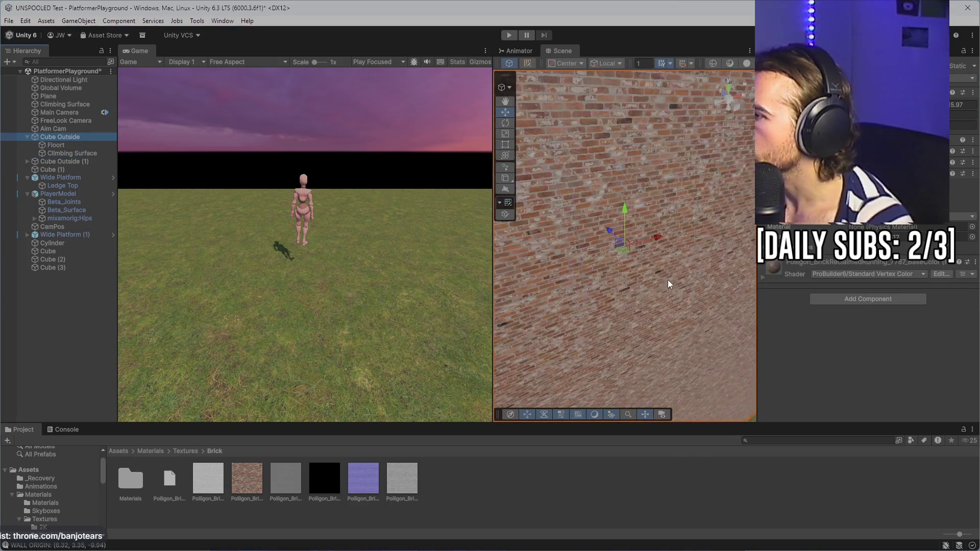
- Play-test running at and climbing the brick wall, then stop and review the brick texture
left_click(509, 35)
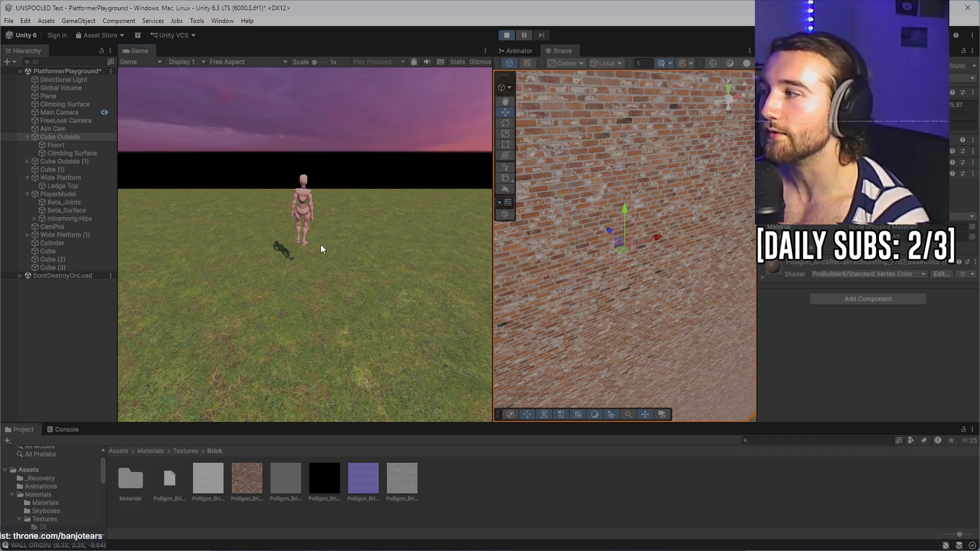
key("w")
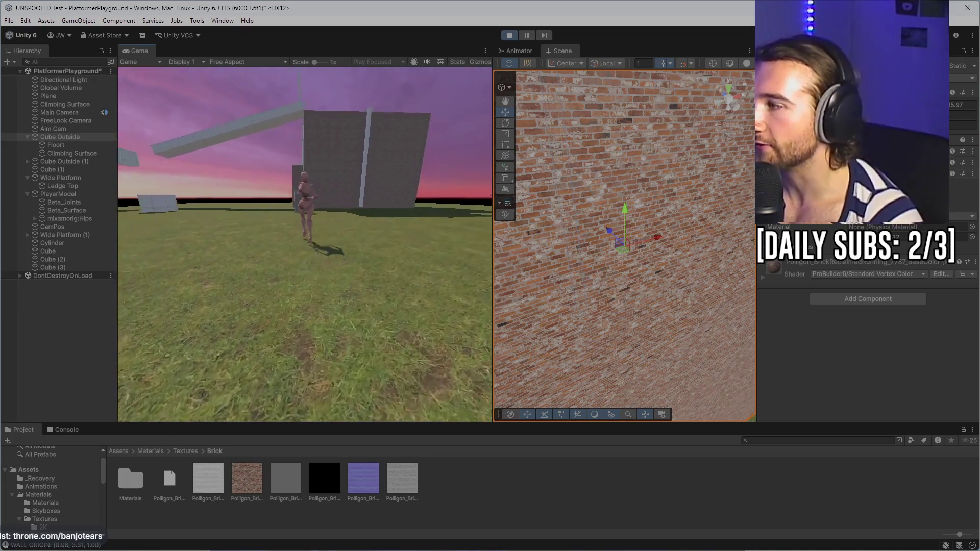
key("w")
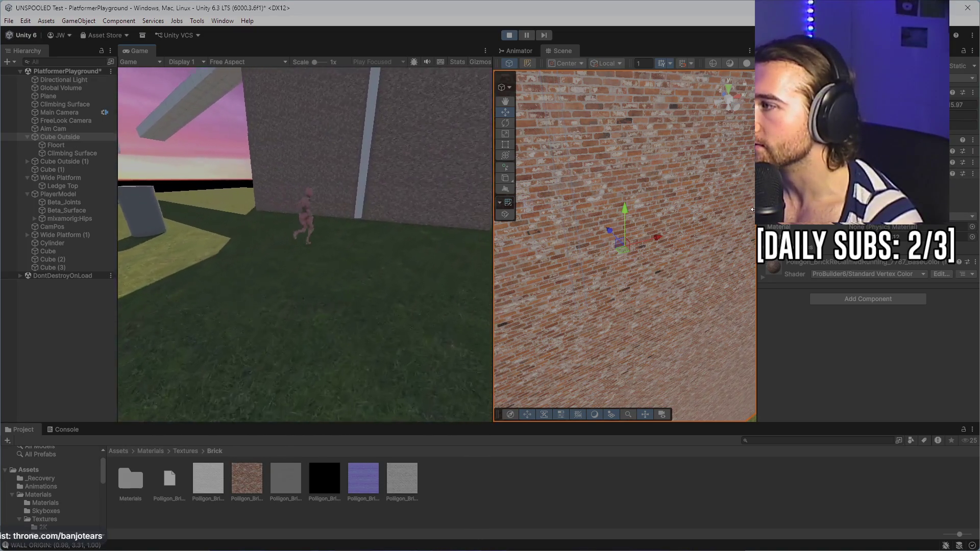
key("space")
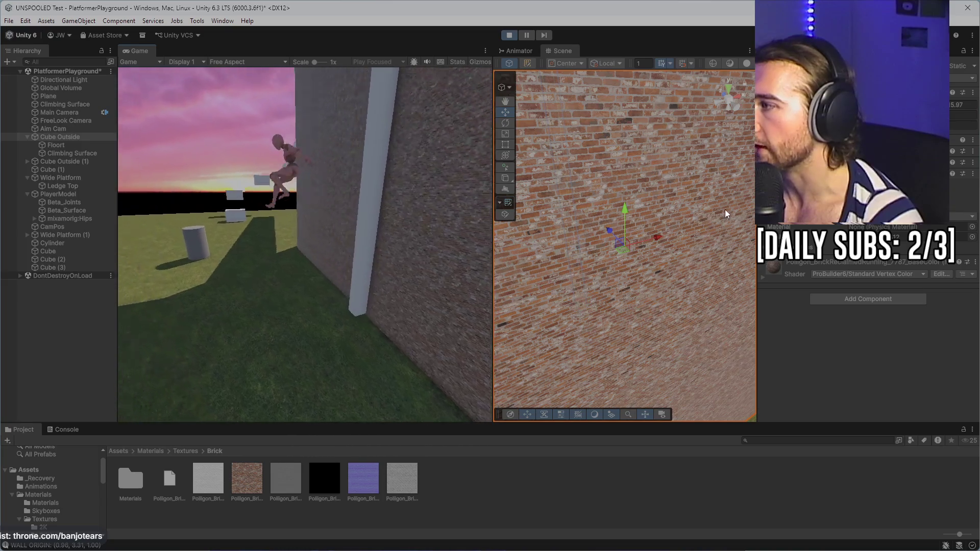
key("s")
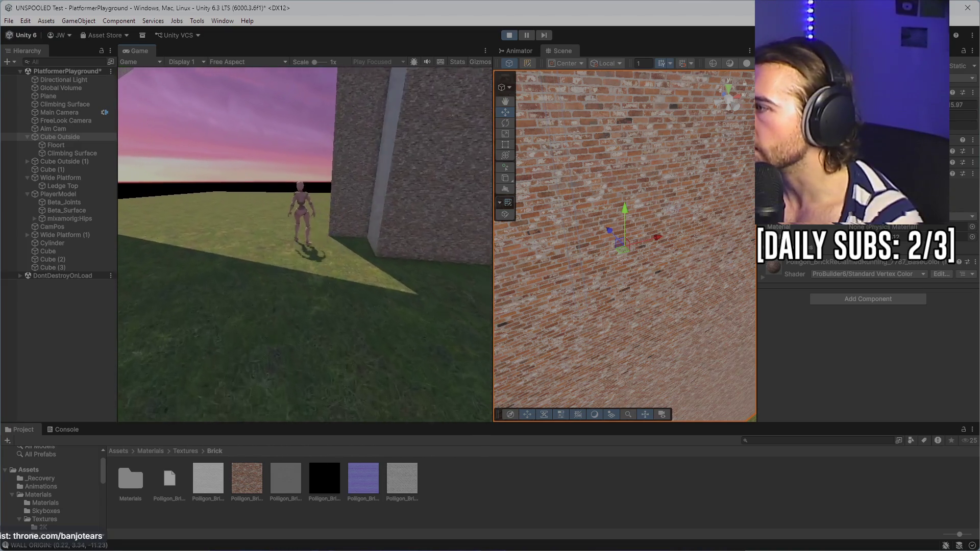
key("w")
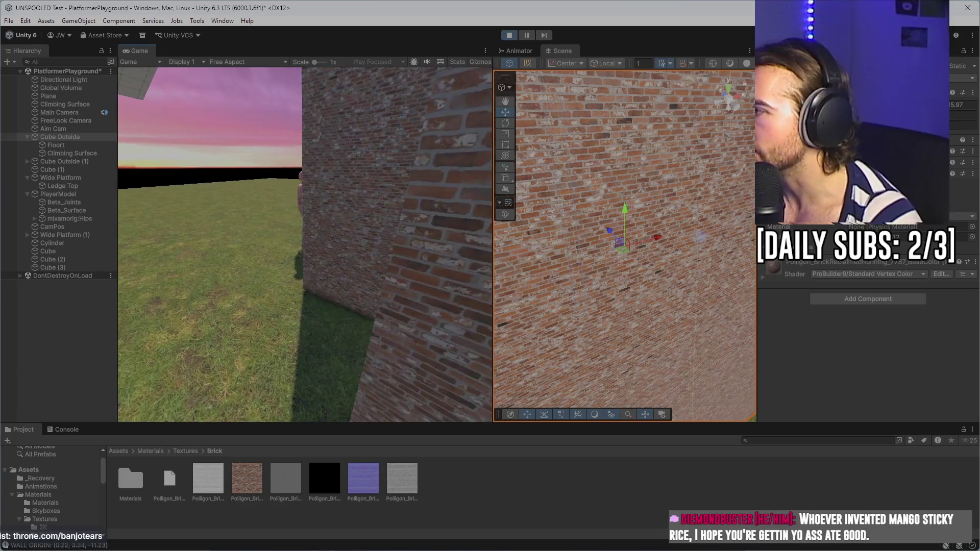
key("ctrl+p")
left_click(247, 478)
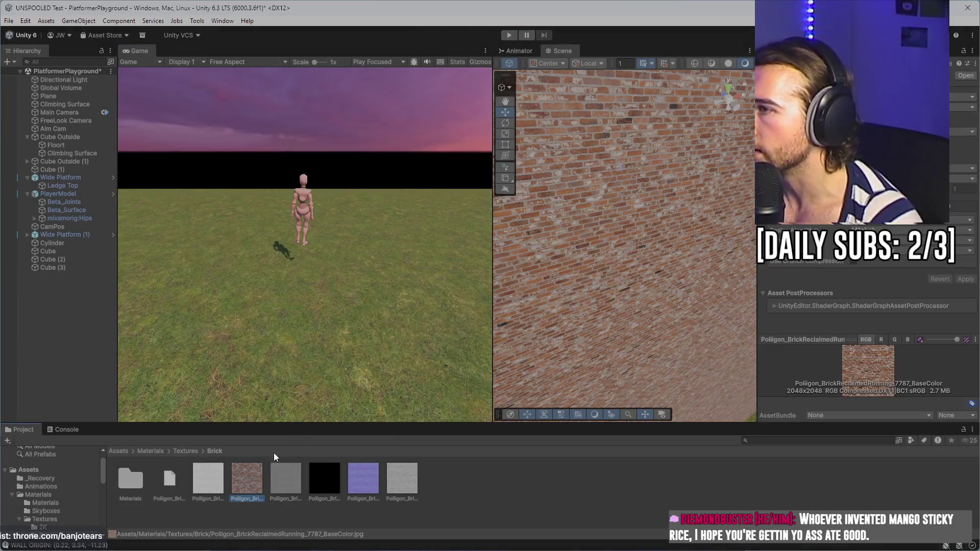
left_click(965, 132)
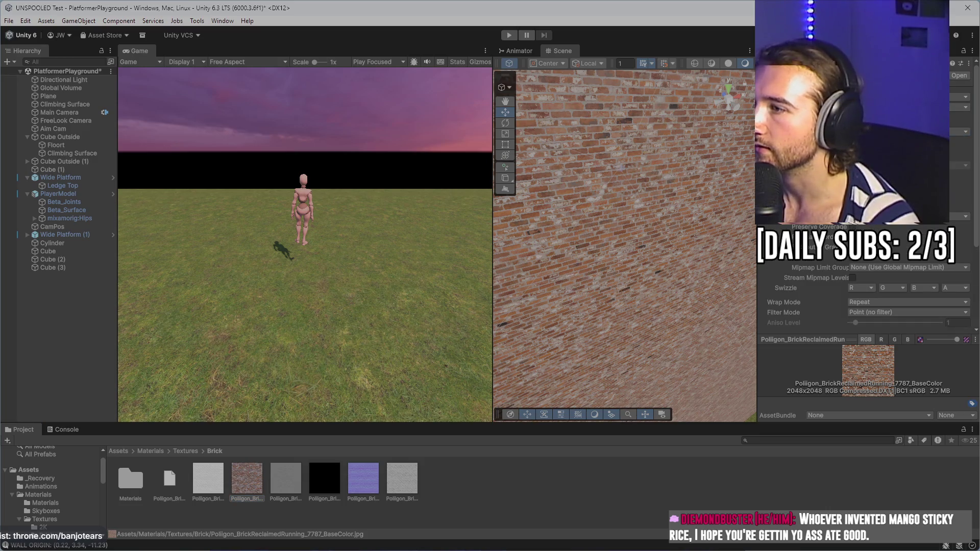
scroll(868, 296, "down", 5)
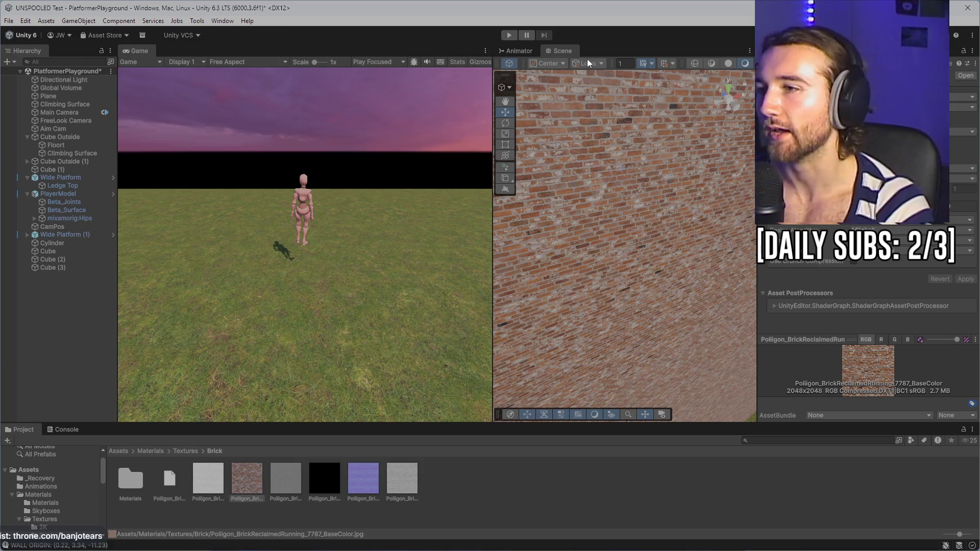
scroll(615, 214, "down", 3)
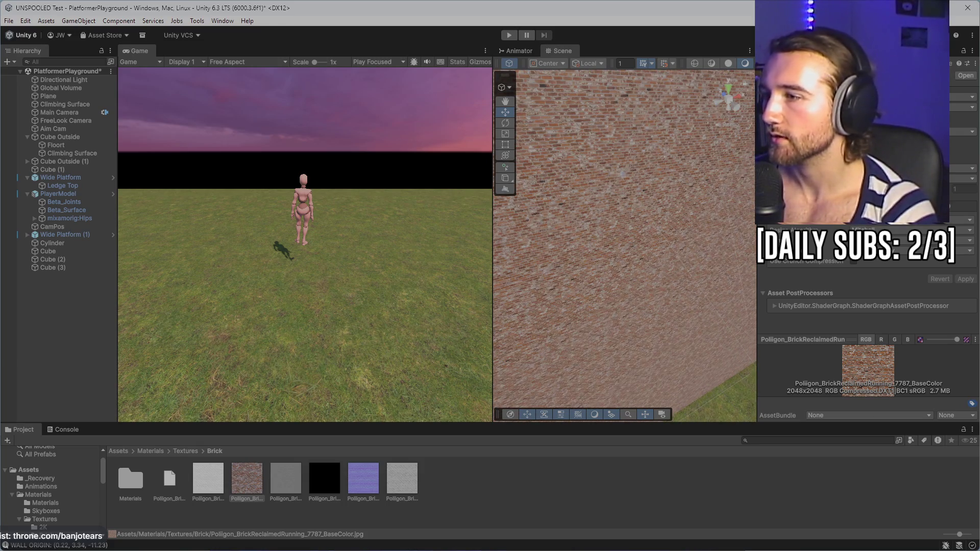
scroll(868, 286, "down", 1)
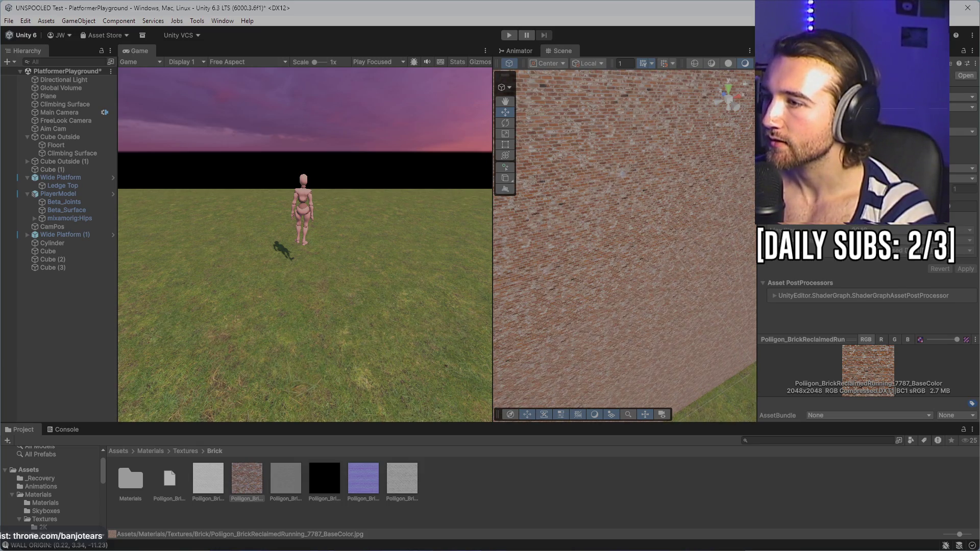
scroll(868, 286, "up", 1)
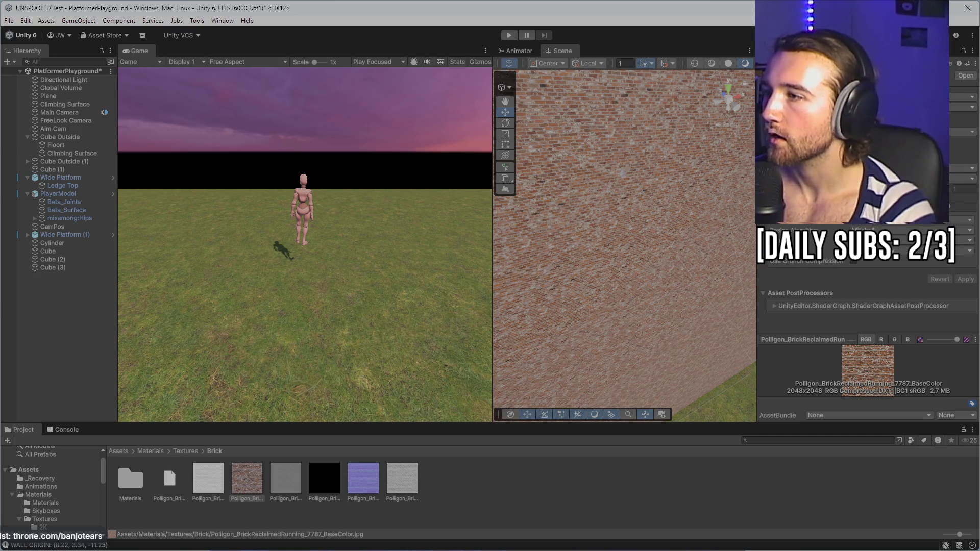
scroll(700, 199, "down", 5)
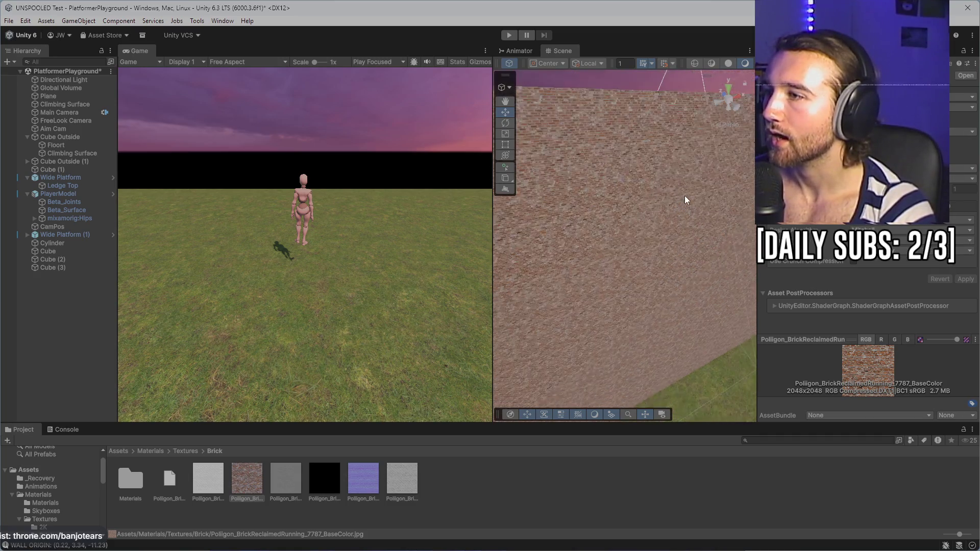
right_click(250, 489)
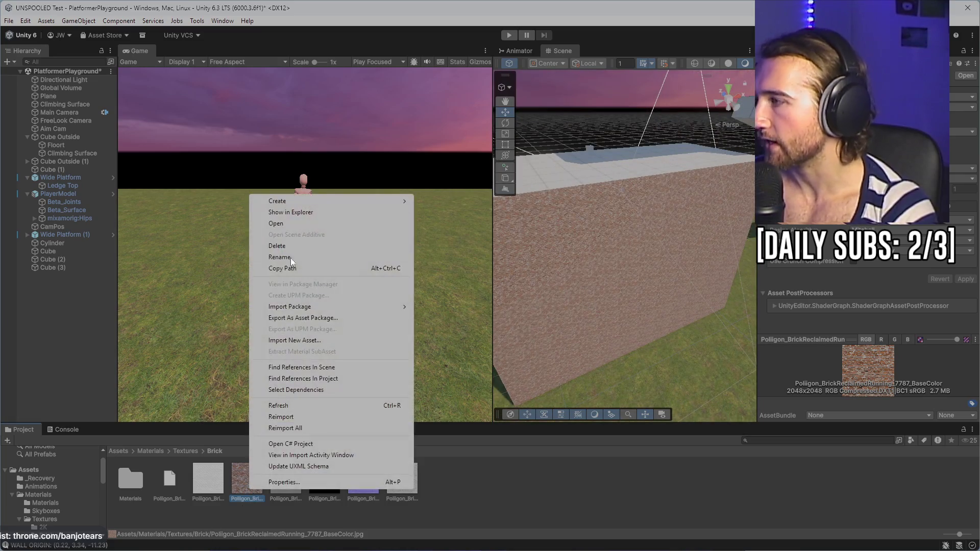
- Create a new material named Brick in the Brick folder
mouse_move(316, 199)
left_click(433, 210)
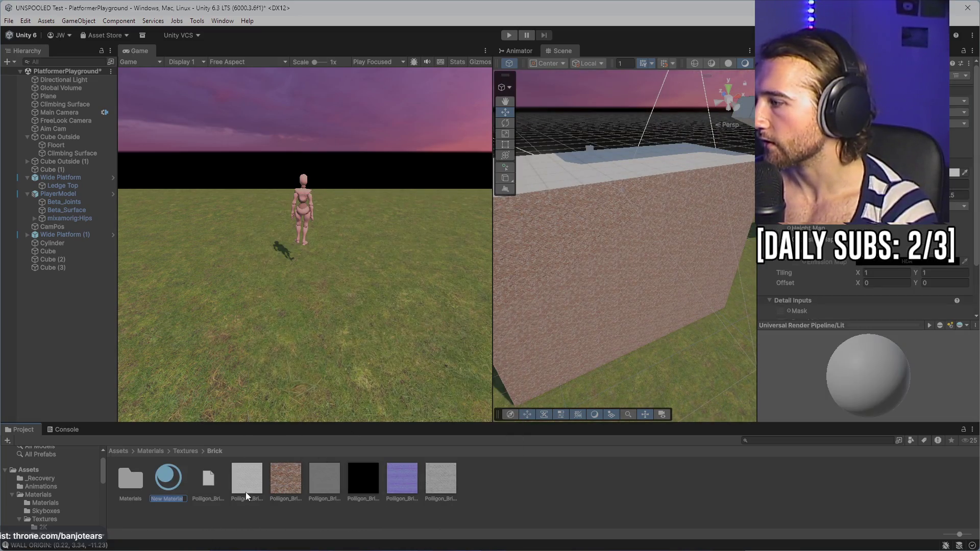
type("Brick")
key("Return")
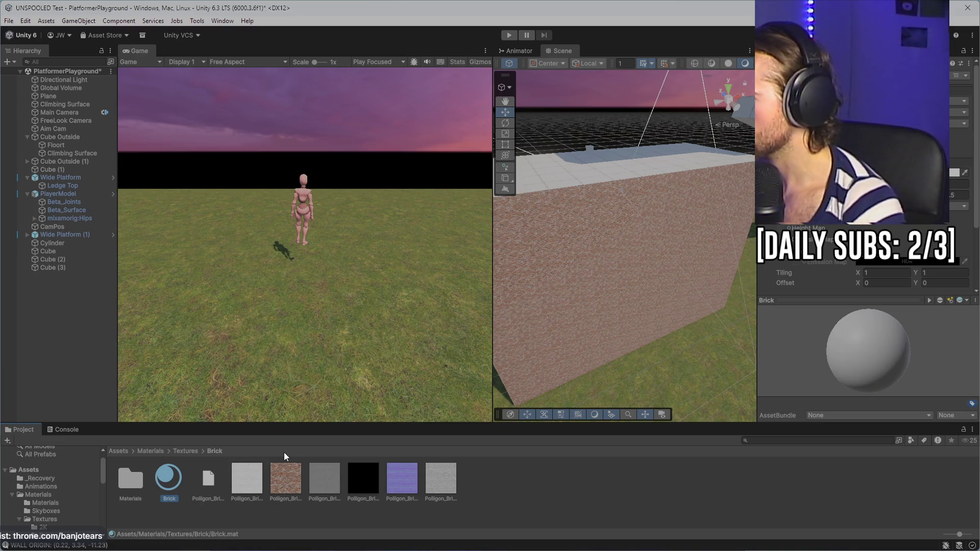
- Set the brick base-colour texture as the Brick material's Base Map and adjust a surface property
left_click(287, 485)
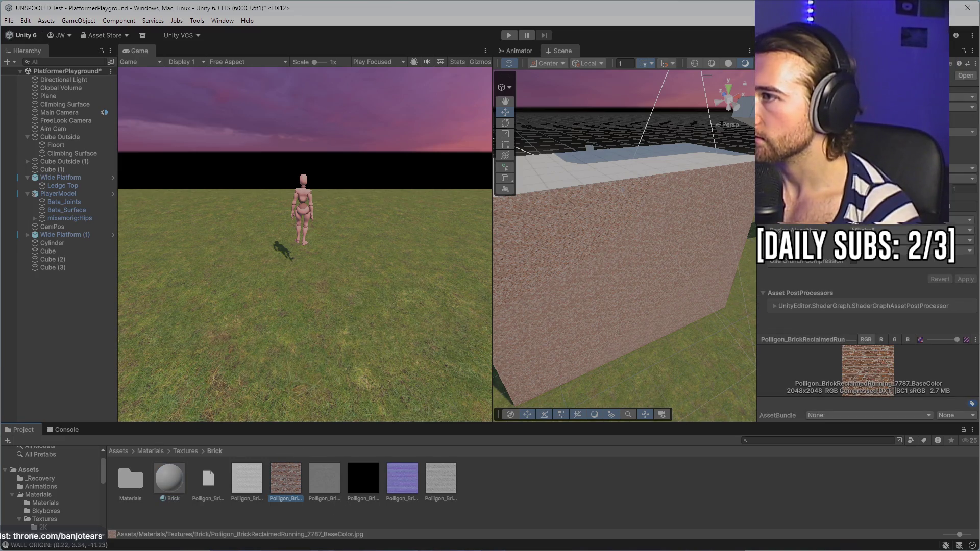
left_click(169, 480)
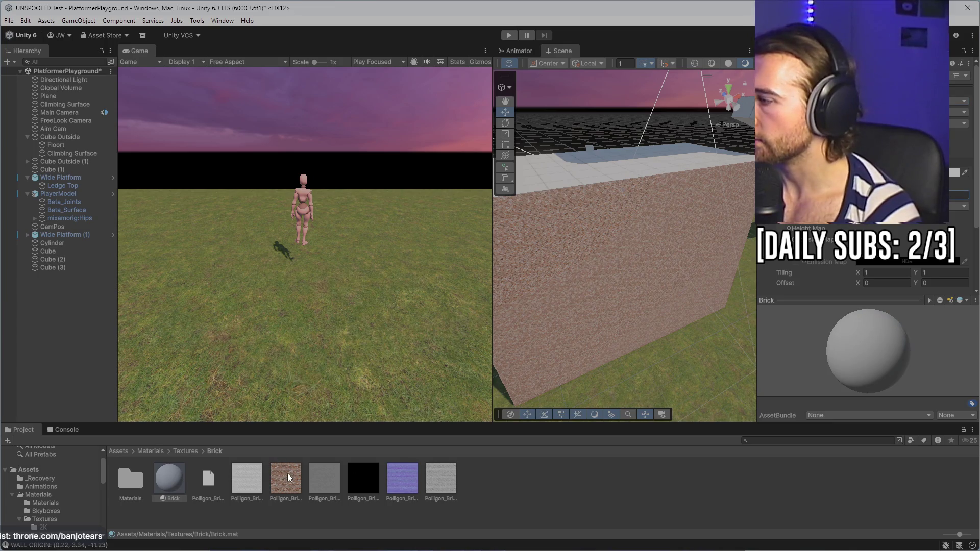
left_click_drag(286, 480, 766, 172)
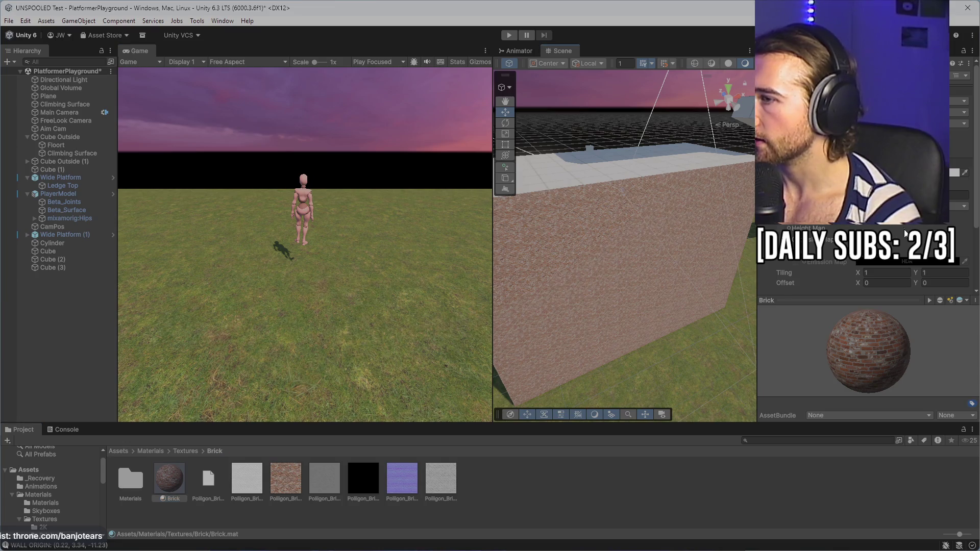
scroll(906, 234, "down", 2)
left_click(878, 245)
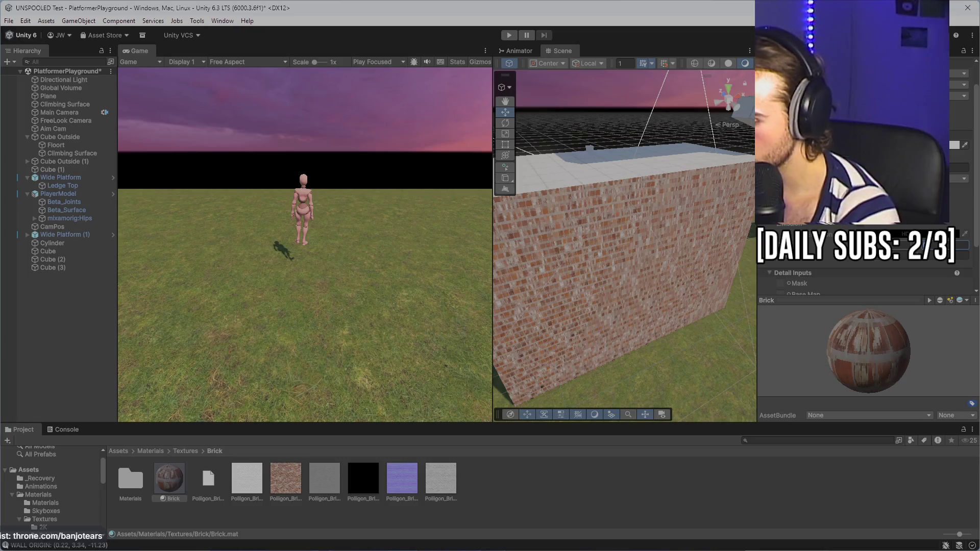
scroll(574, 375, "up", 10)
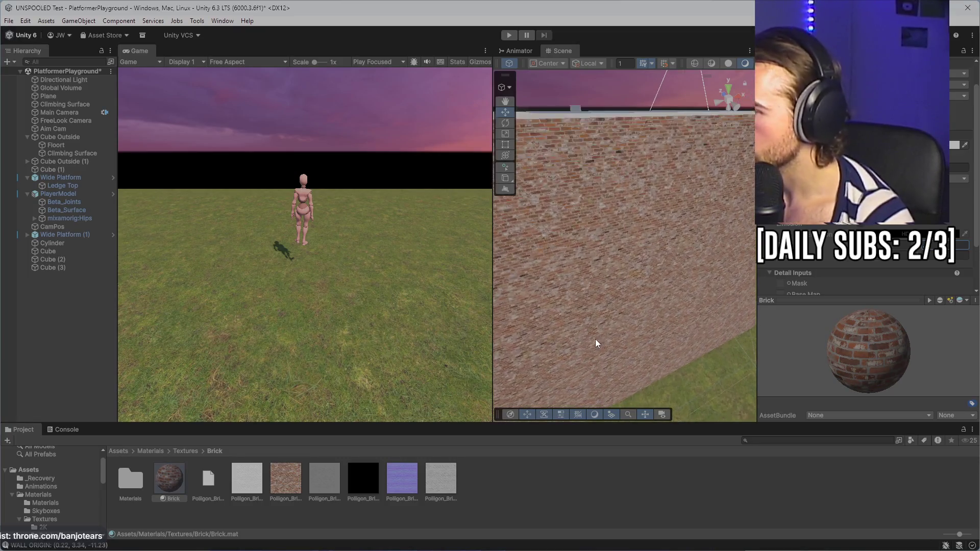
- Turn the view to face the wall and select objects in the scene
mouse_move(630, 323)
left_mouse_down()
mouse_move(635, 170)
mouse_move(633, 259)
mouse_move(636, 186)
mouse_move(588, 218)
mouse_move(730, 313)
mouse_move(654, 272)
mouse_move(645, 219)
mouse_move(626, 265)
mouse_move(608, 247)
mouse_move(587, 272)
mouse_move(585, 352)
mouse_move(602, 354)
mouse_move(657, 251)
mouse_move(656, 273)
mouse_move(563, 274)
mouse_move(612, 266)
mouse_move(614, 250)
mouse_move(561, 250)
mouse_move(675, 226)
mouse_move(574, 242)
mouse_move(587, 258)
mouse_move(596, 252)
mouse_move(559, 222)
left_mouse_up()
left_click(568, 281)
left_click(583, 259)
left_click(577, 252)
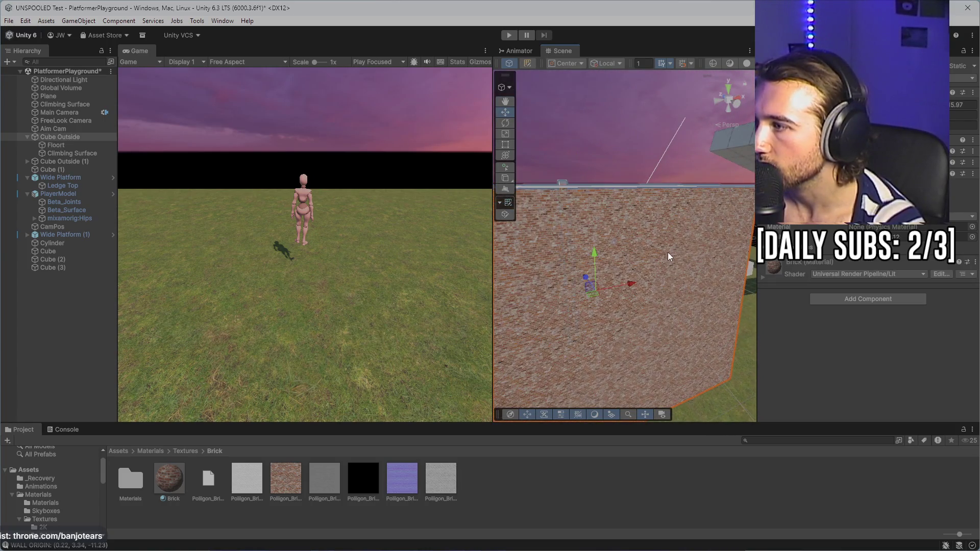
left_click_drag(668, 252, 674, 246)
left_click(619, 238)
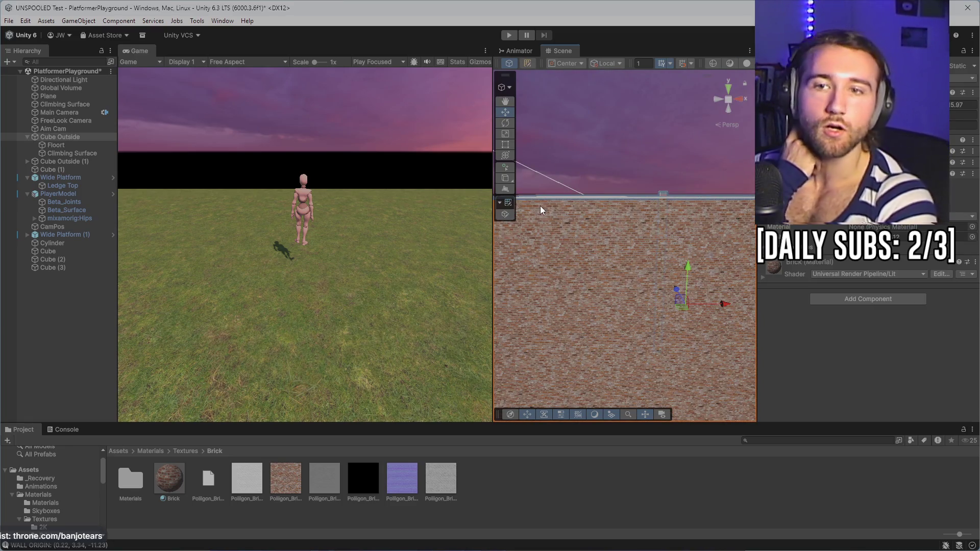
mouse_move(725, 253)
left_mouse_down()
mouse_move(613, 171)
mouse_move(721, 338)
mouse_move(769, 348)
mouse_move(777, 299)
left_mouse_up()
mouse_move(691, 346)
left_mouse_down()
mouse_move(539, 265)
mouse_move(616, 225)
mouse_move(572, 208)
mouse_move(557, 167)
mouse_move(641, 256)
mouse_move(640, 243)
mouse_move(684, 216)
mouse_move(593, 247)
mouse_move(696, 270)
mouse_move(645, 215)
mouse_move(729, 213)
mouse_move(626, 271)
mouse_move(614, 257)
left_mouse_up()
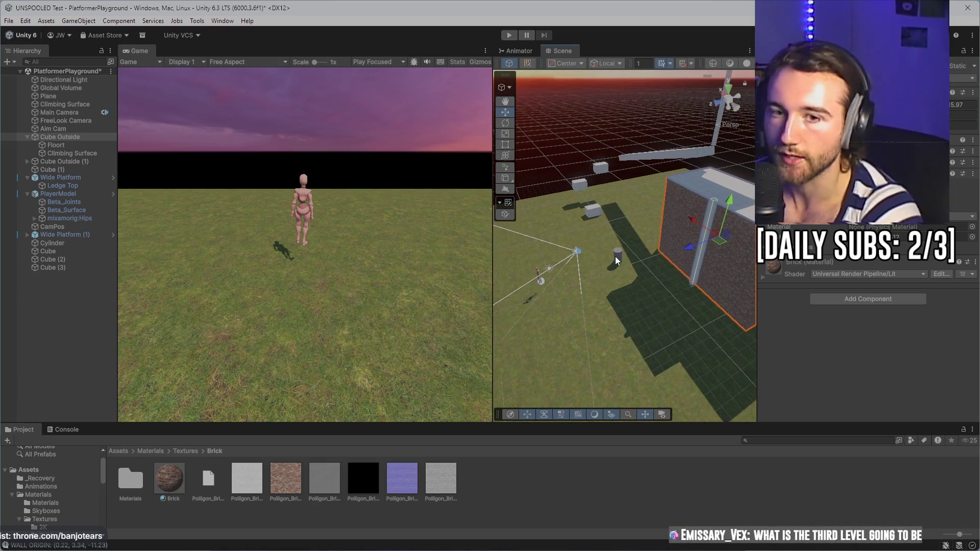
left_click_drag(702, 281, 642, 268)
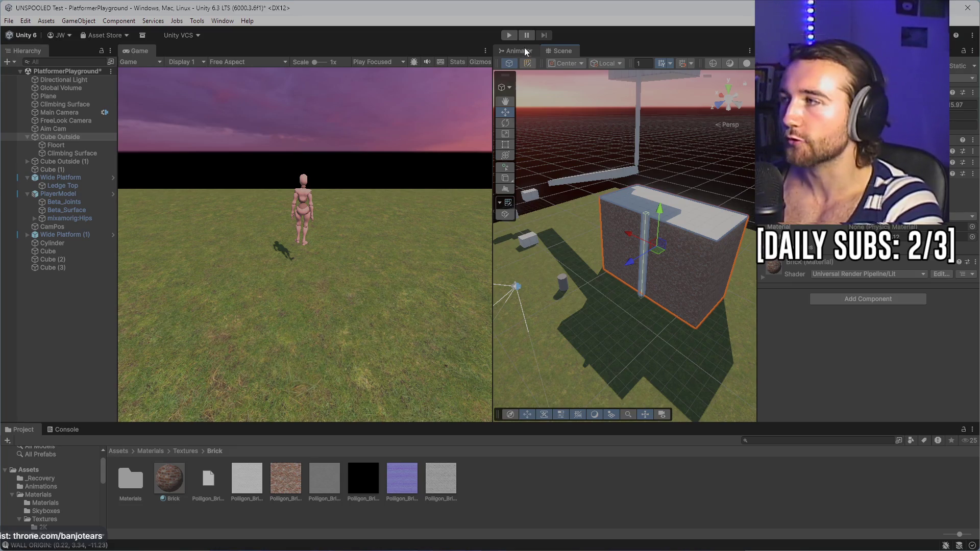
- Start play mode, walk up to and along the brick wall, and jump past it
left_click(509, 36)
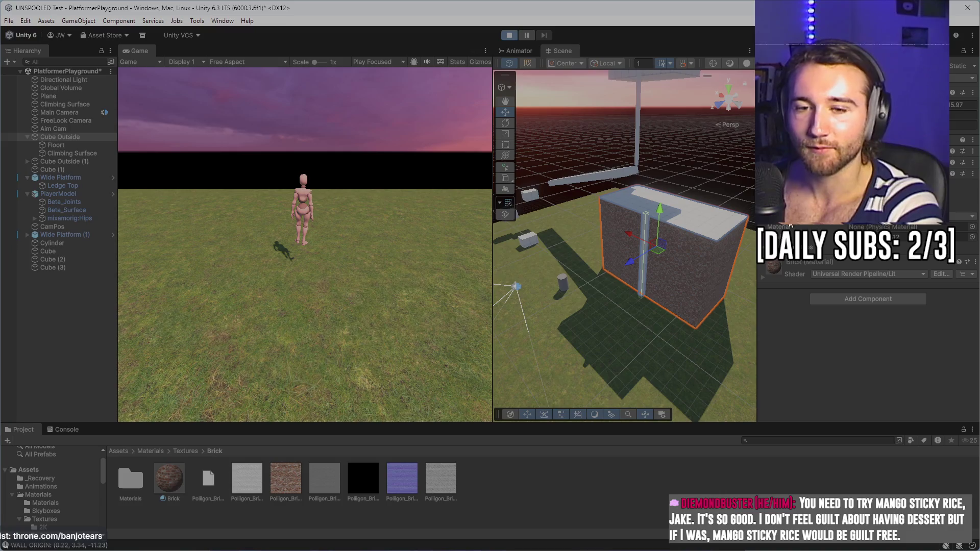
key("w")
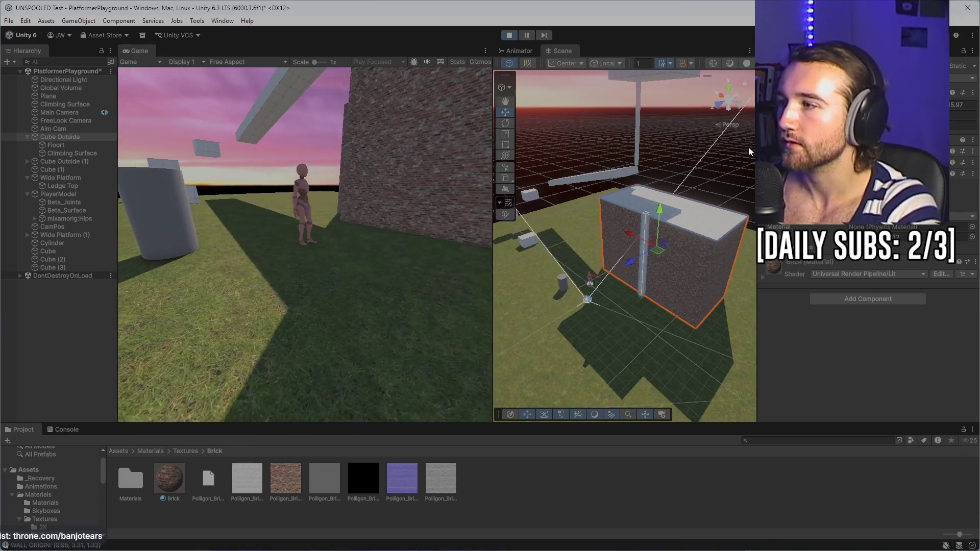
left_click(506, 178)
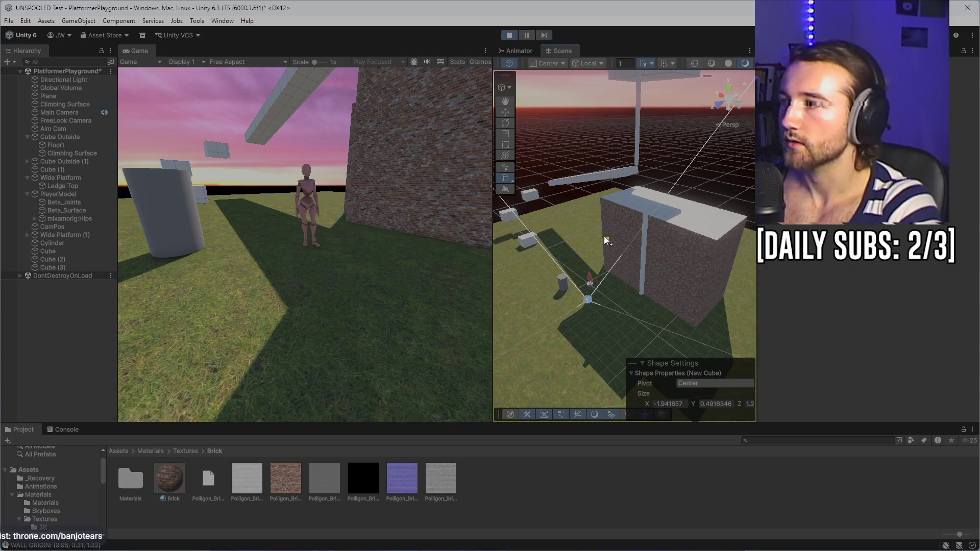
left_click(349, 193)
key("w")
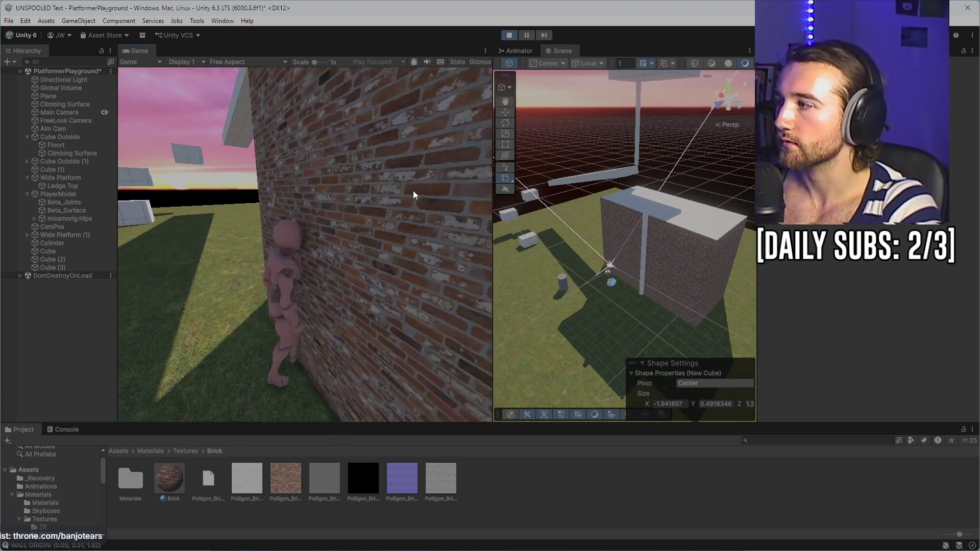
key("d")
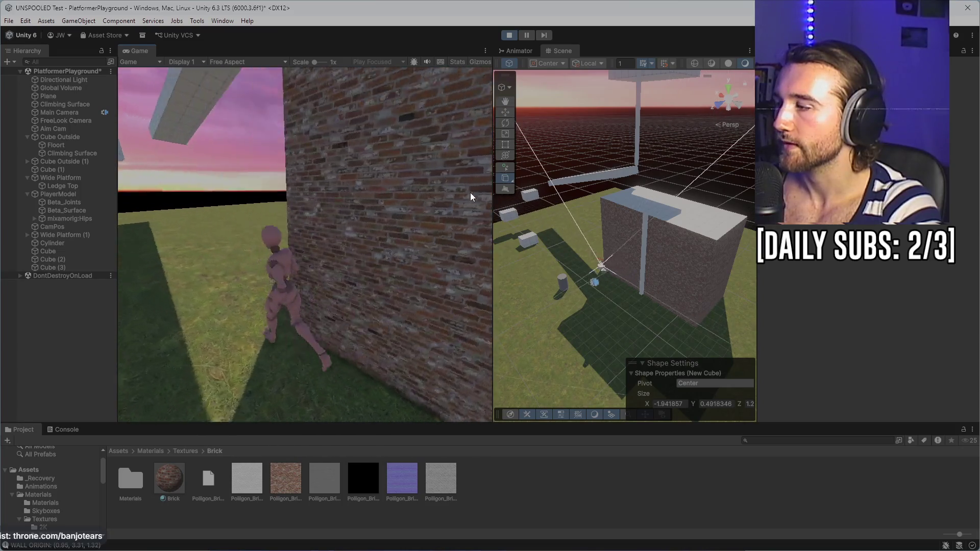
key("a")
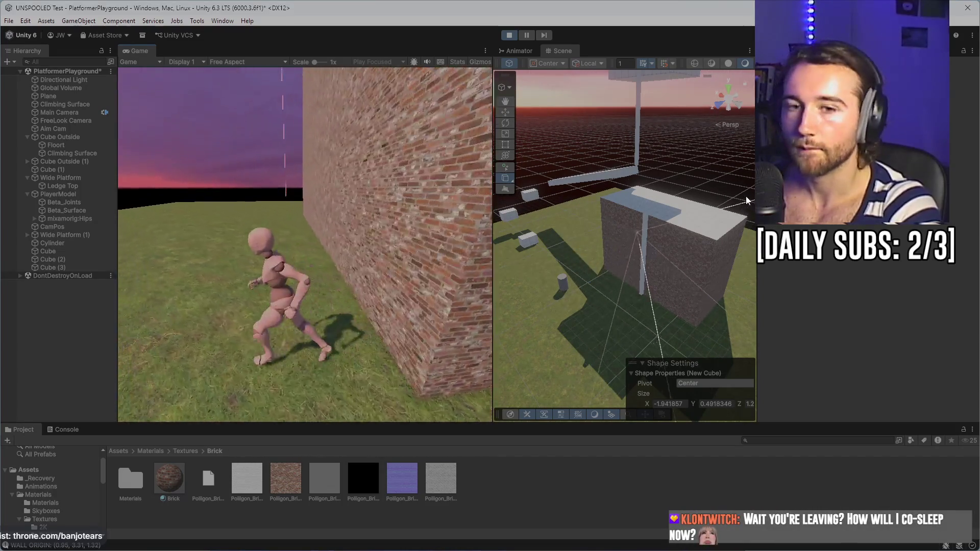
key("w")
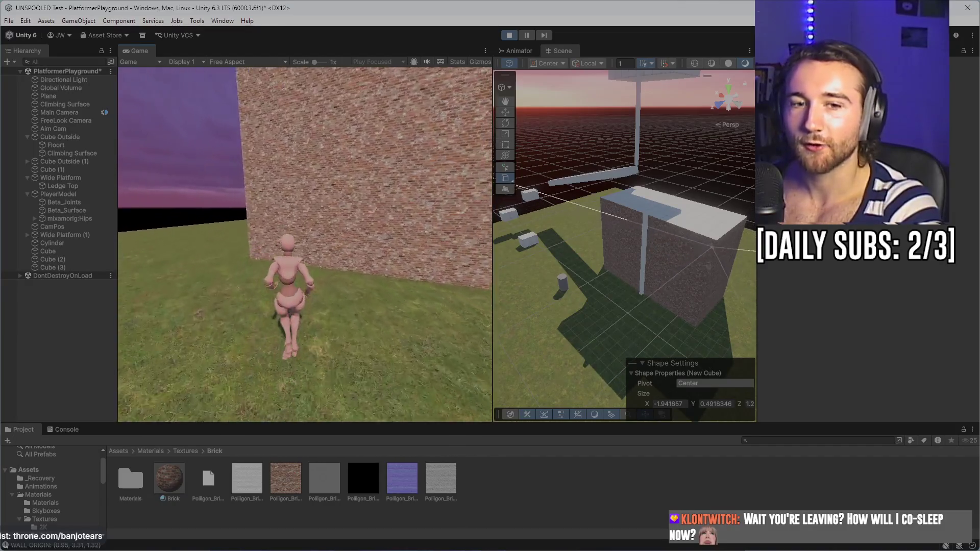
key("space")
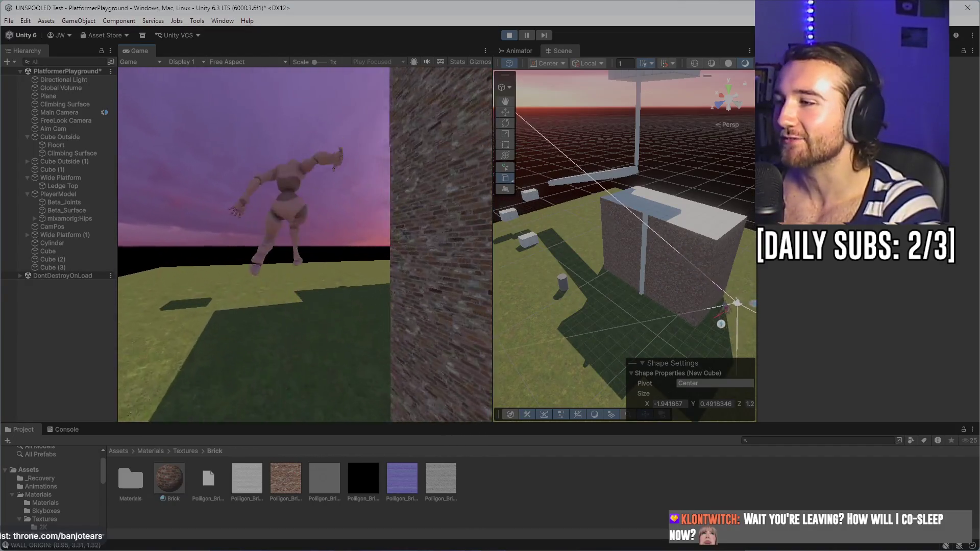
- Jump onto the white cube and ledge, then climb the pillar onto the wide platform
key("w")
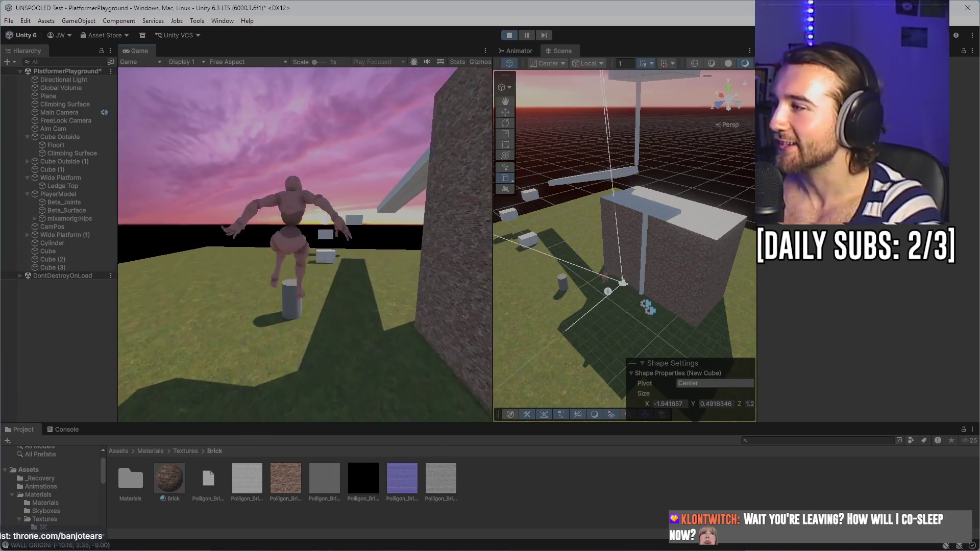
key("w")
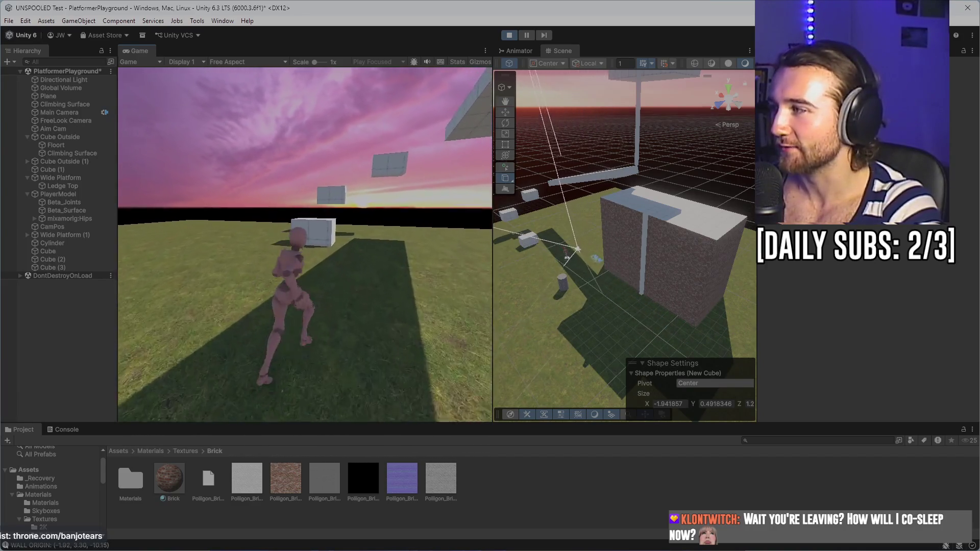
key("space")
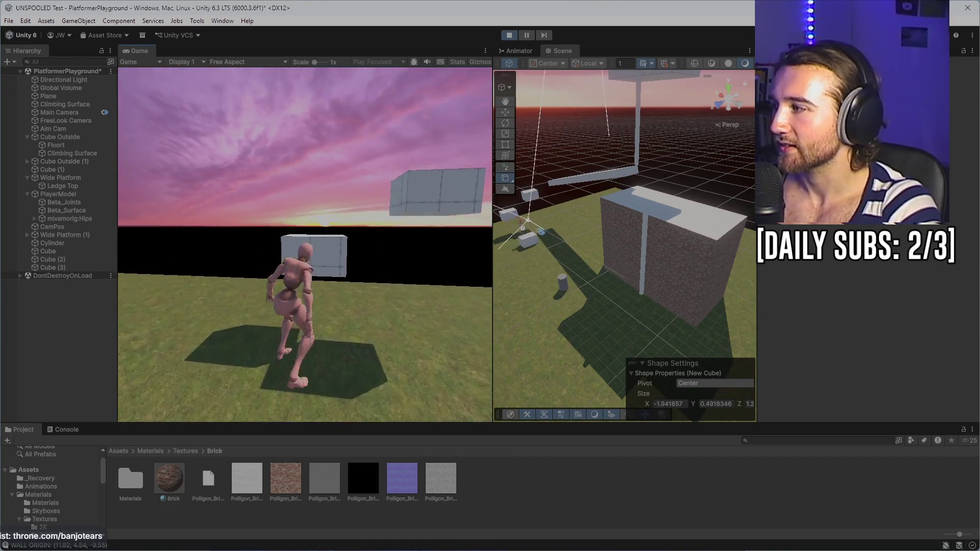
key("space")
key("space")
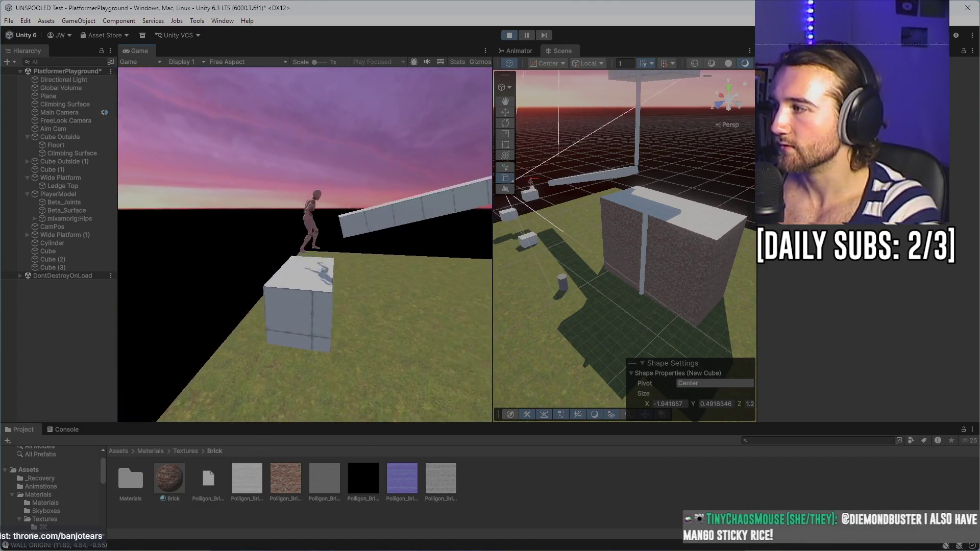
key("space")
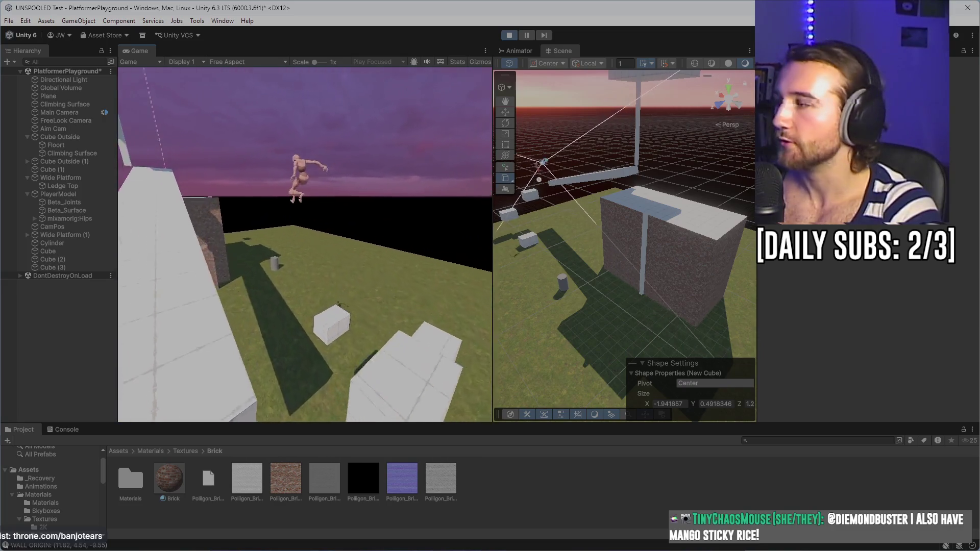
key("w")
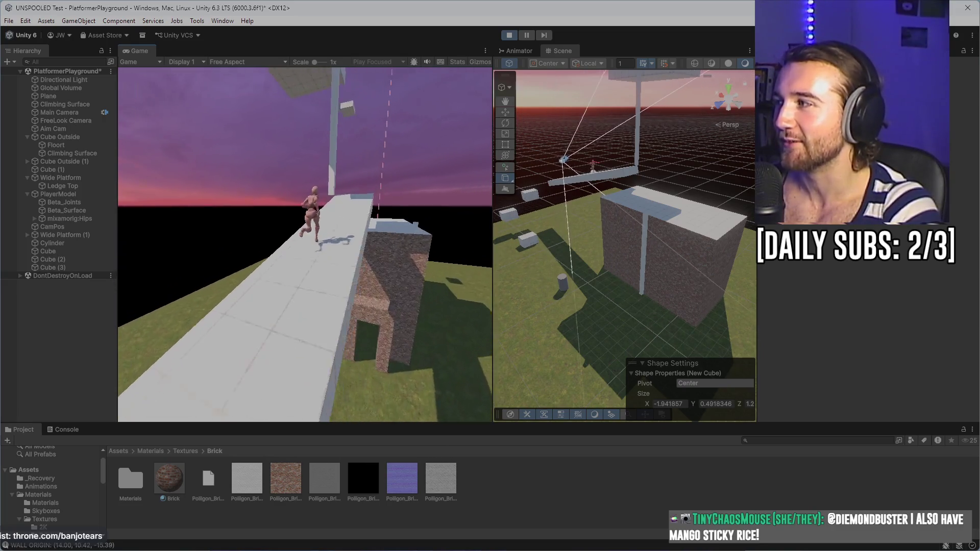
key("space")
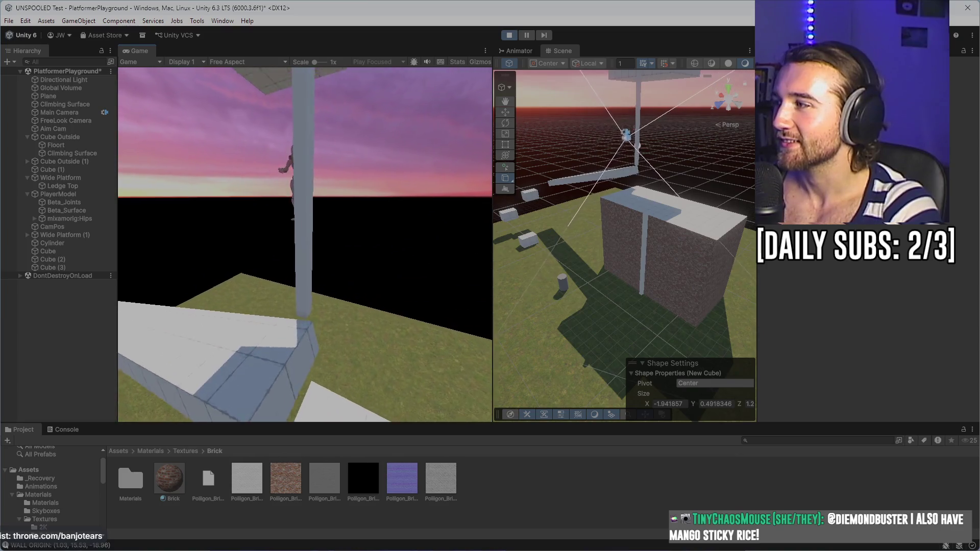
key("space")
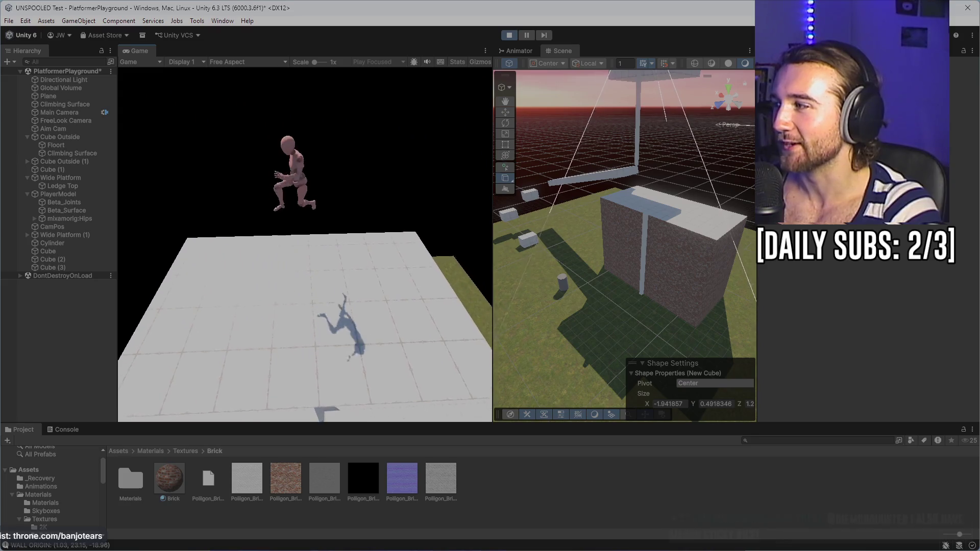
key("w")
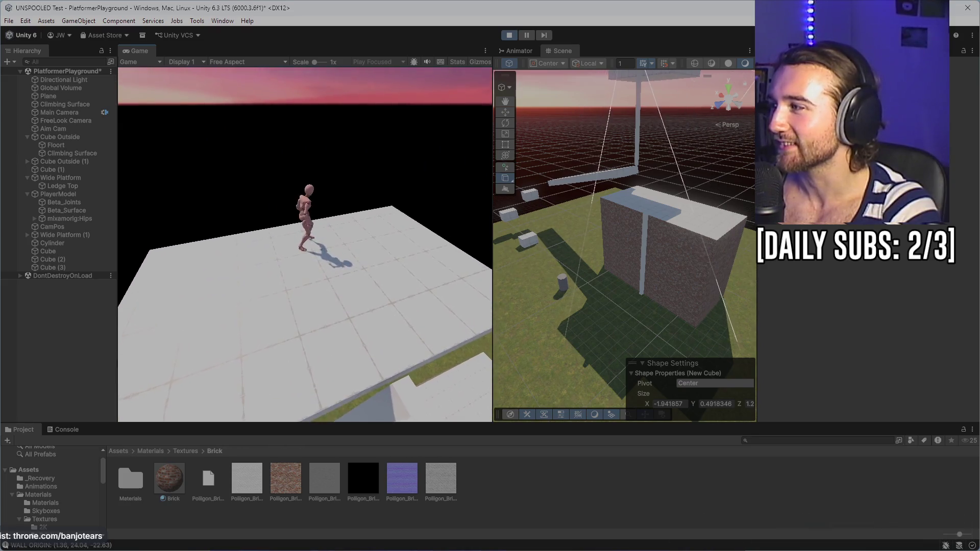
key("w")
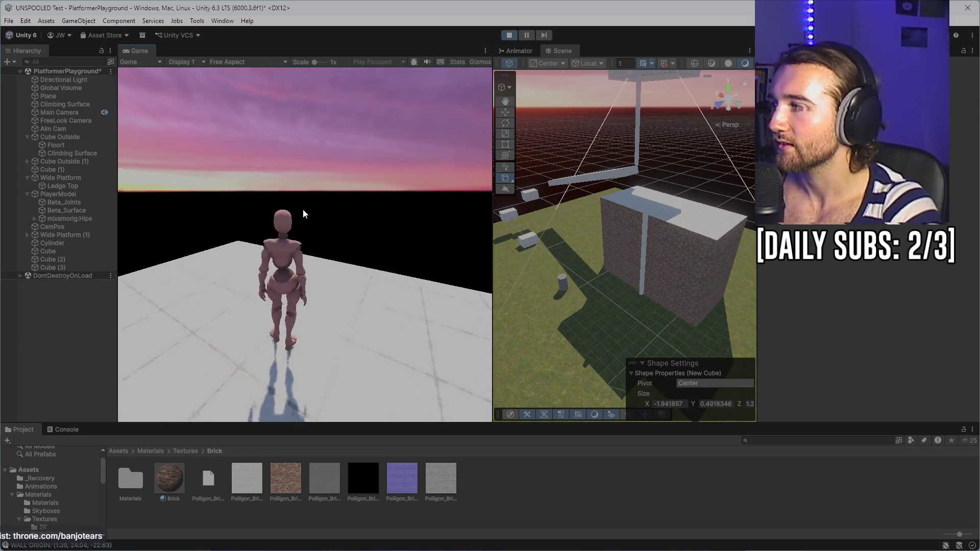
key("w")
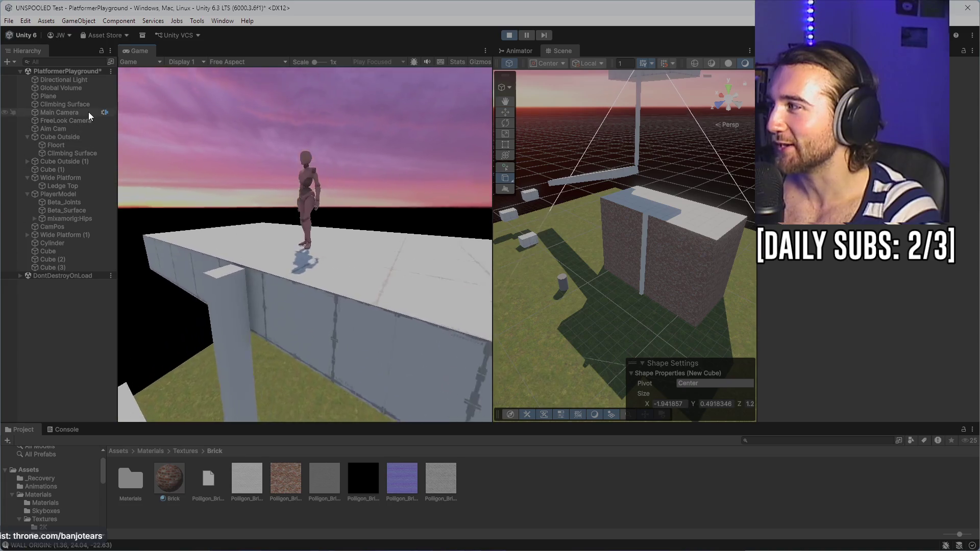
left_click(28, 194)
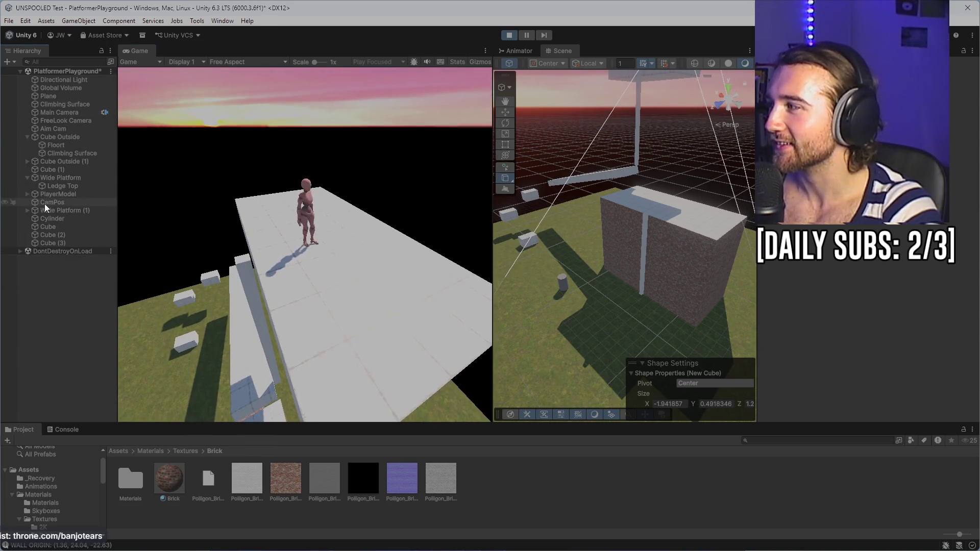
- Select and expand PlayerModel to view its Player Movement (Script) settings, then resume moving
left_click(61, 194)
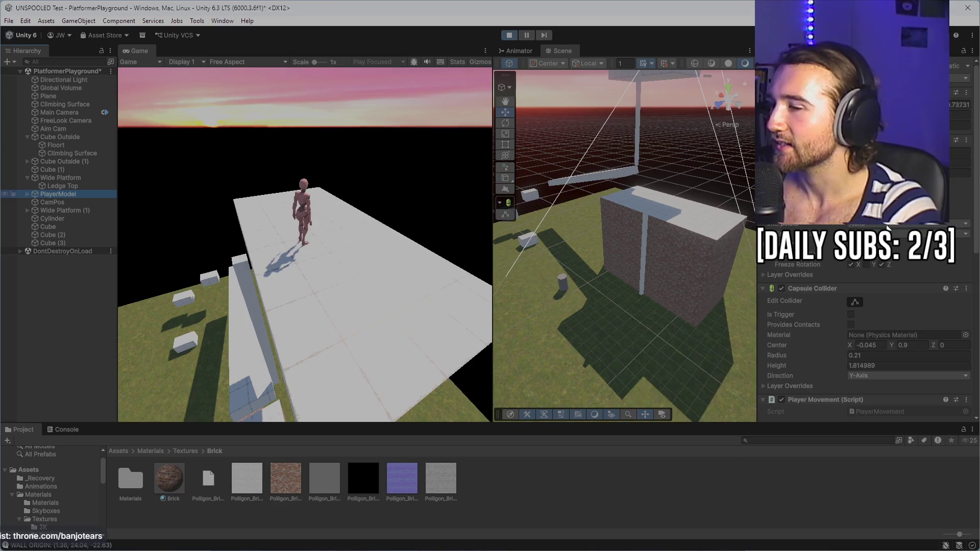
scroll(877, 289, "down", 10)
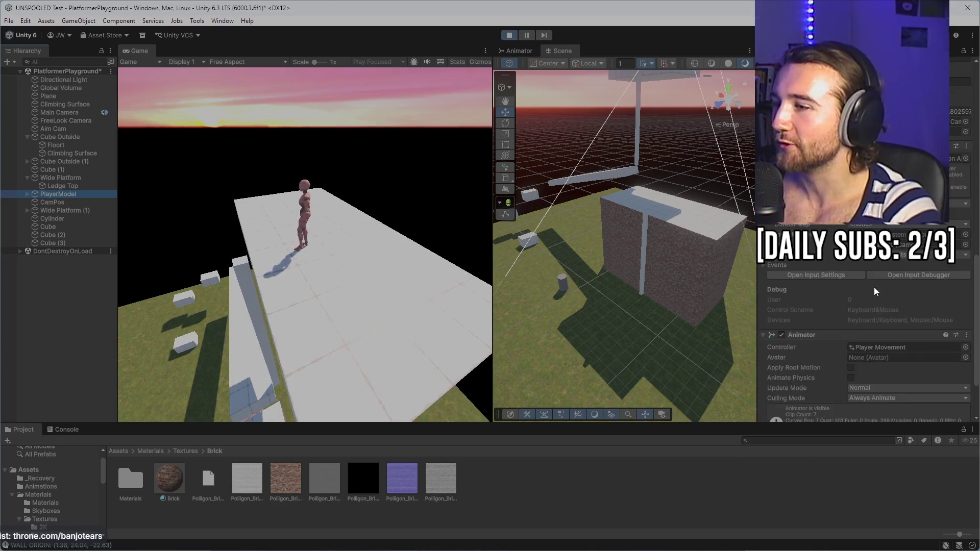
left_click(29, 195)
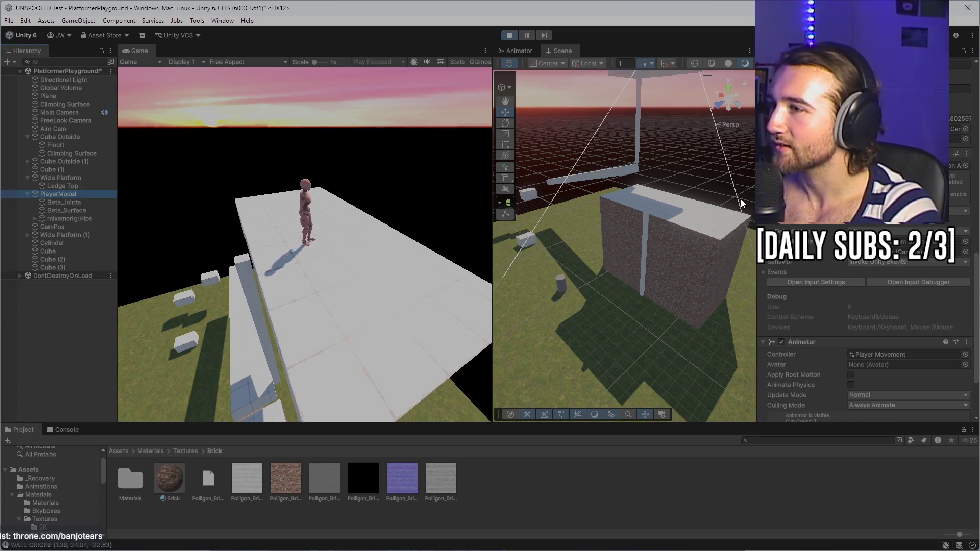
scroll(868, 332, "up", 6)
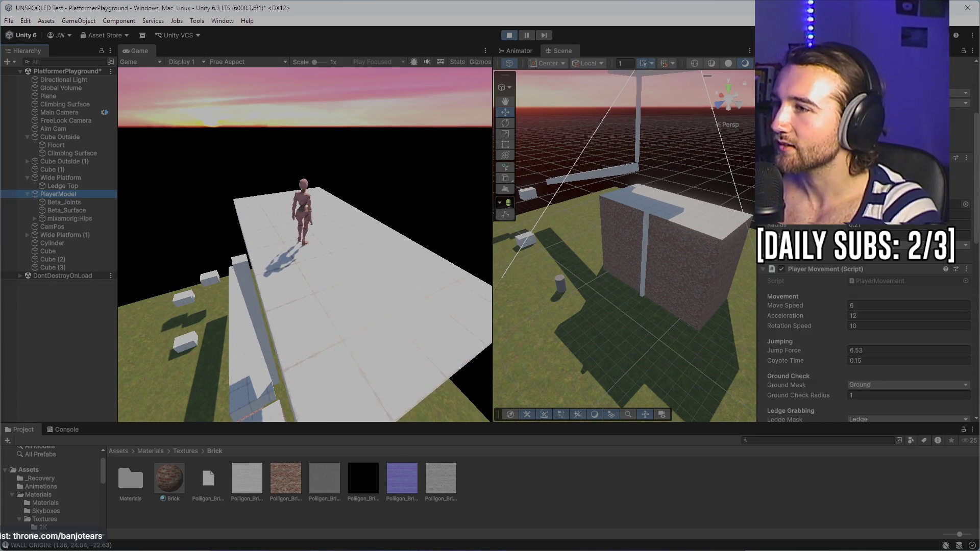
scroll(868, 331, "up", 2)
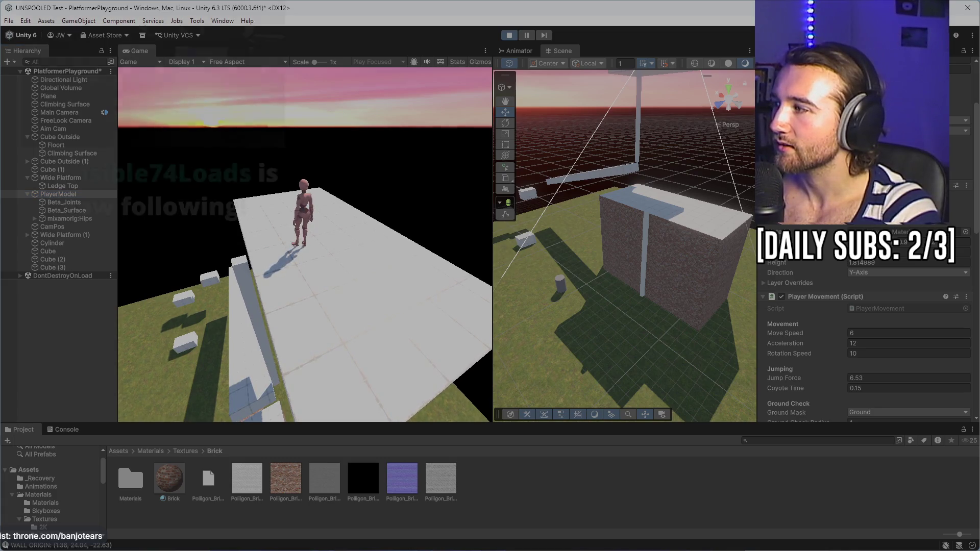
key("w")
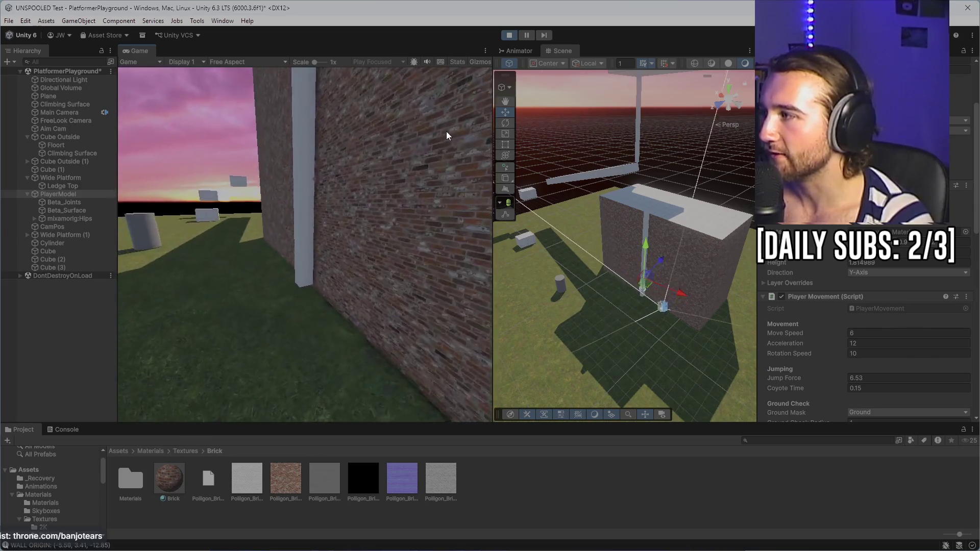
- Stop the play test and review PlayerModel's components in the Inspector
left_click(509, 35)
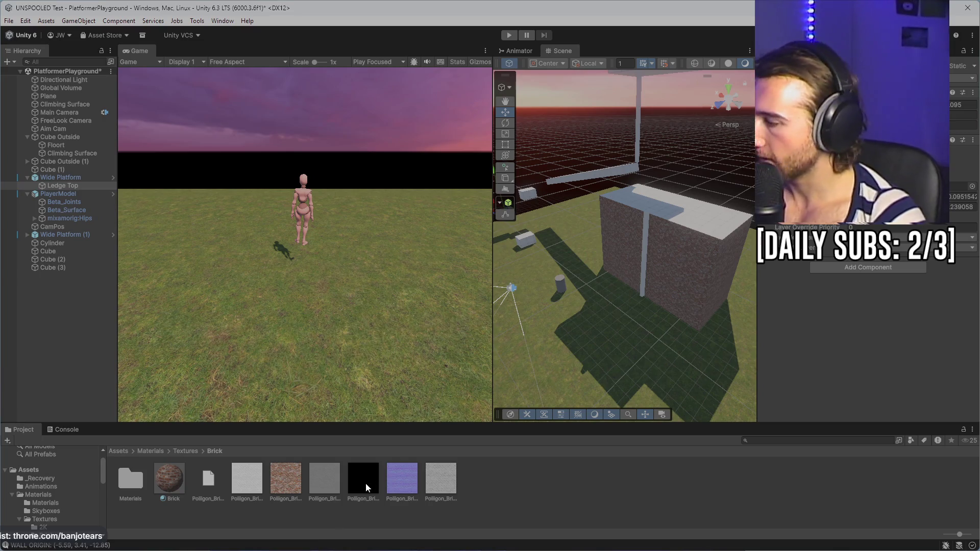
left_click(59, 191)
scroll(832, 255, "down", 10)
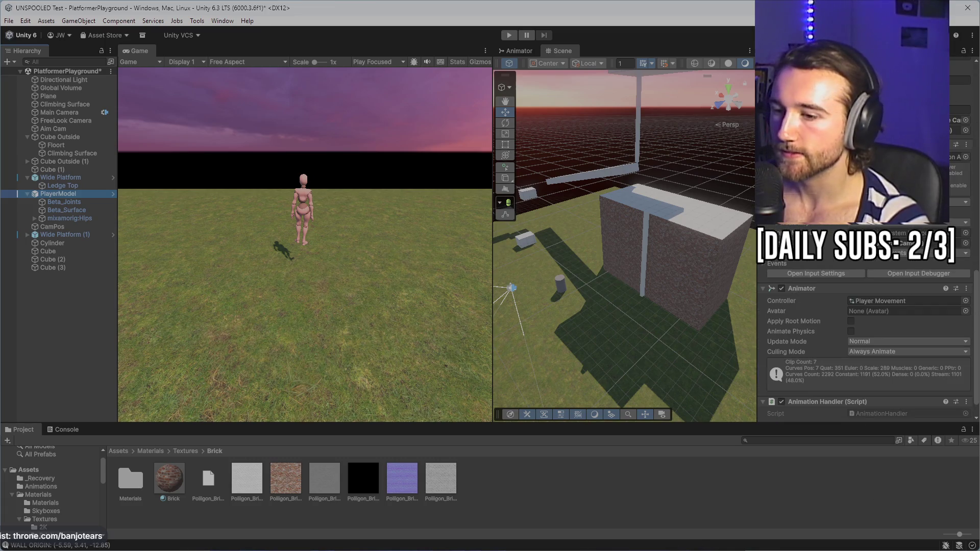
key("alt+Tab")
key("alt+Tab")
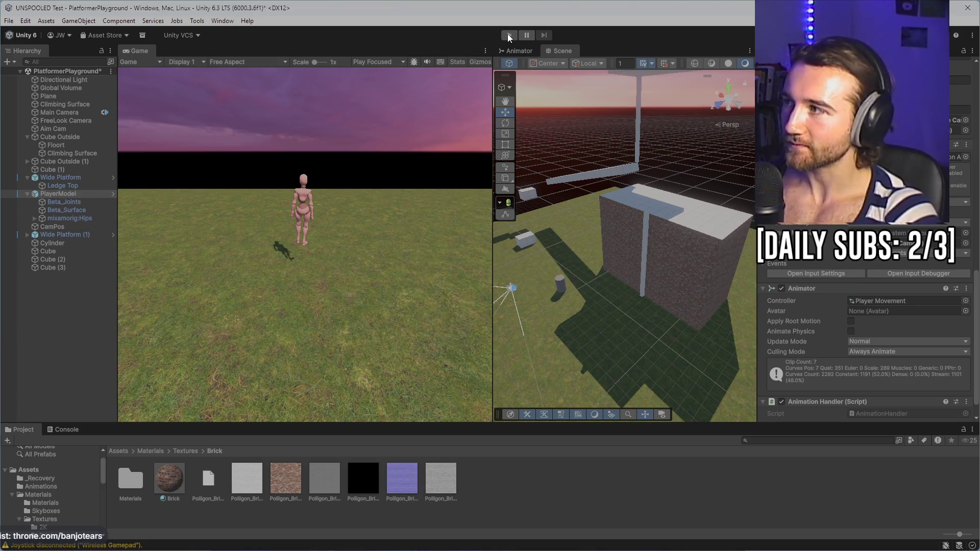
- Run a fresh play test, climb the character onto the brick wall's top, then stop
left_click(508, 36)
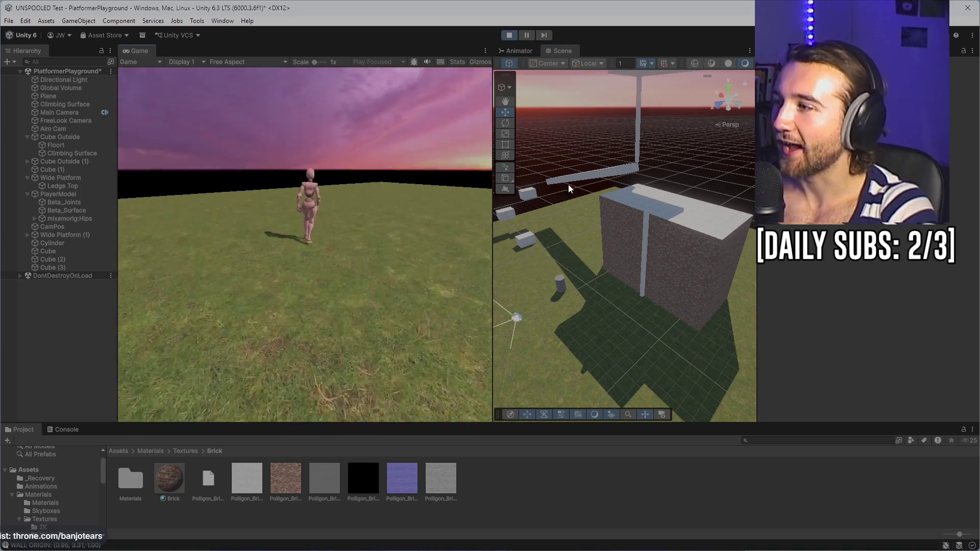
key("w")
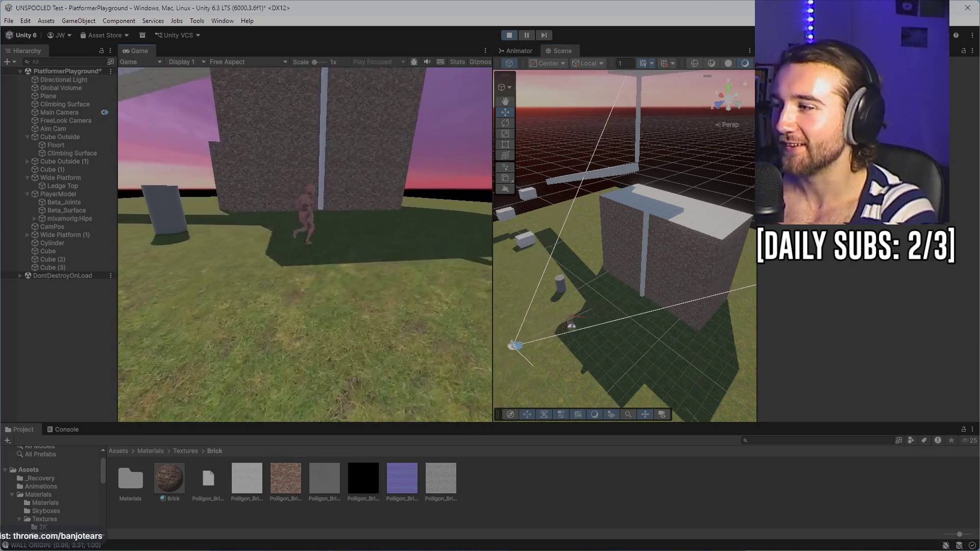
key("w")
key("Escape")
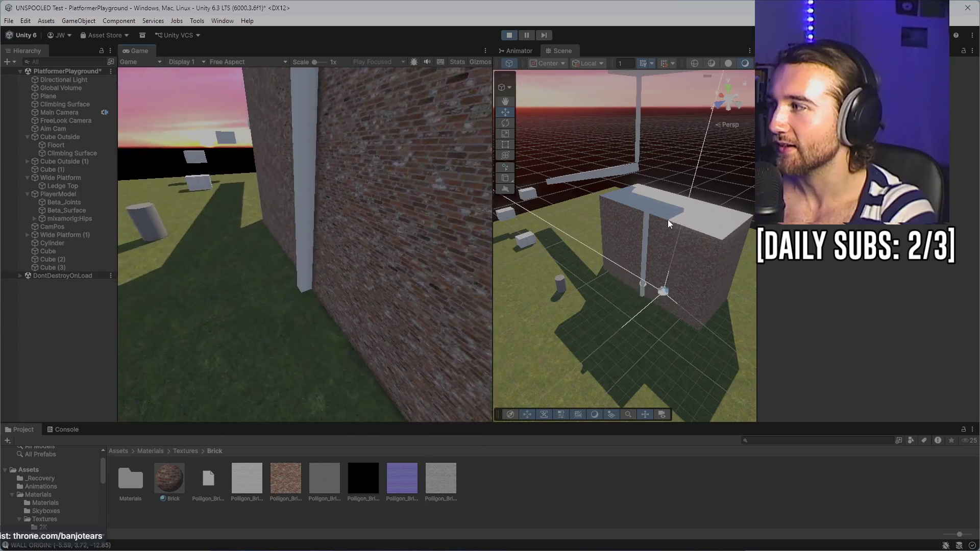
key("w")
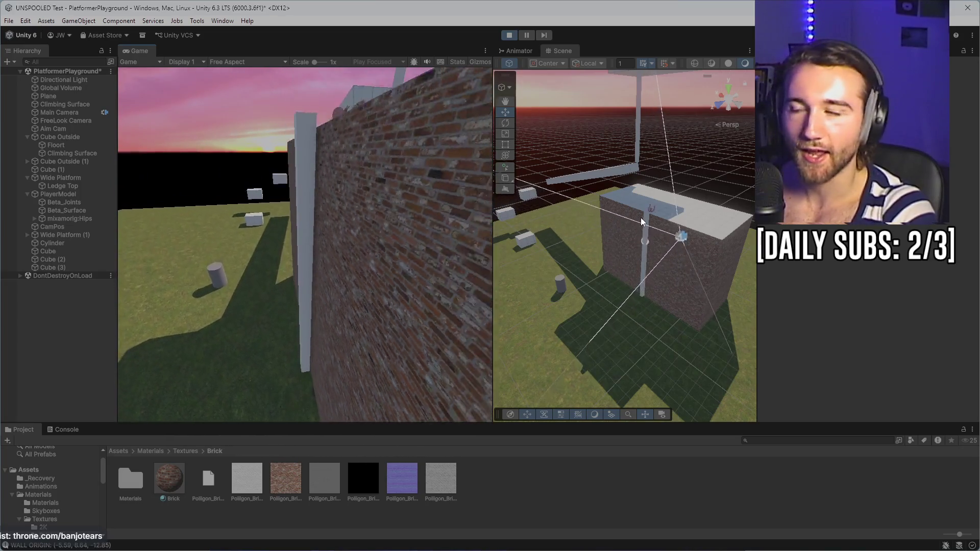
key("w")
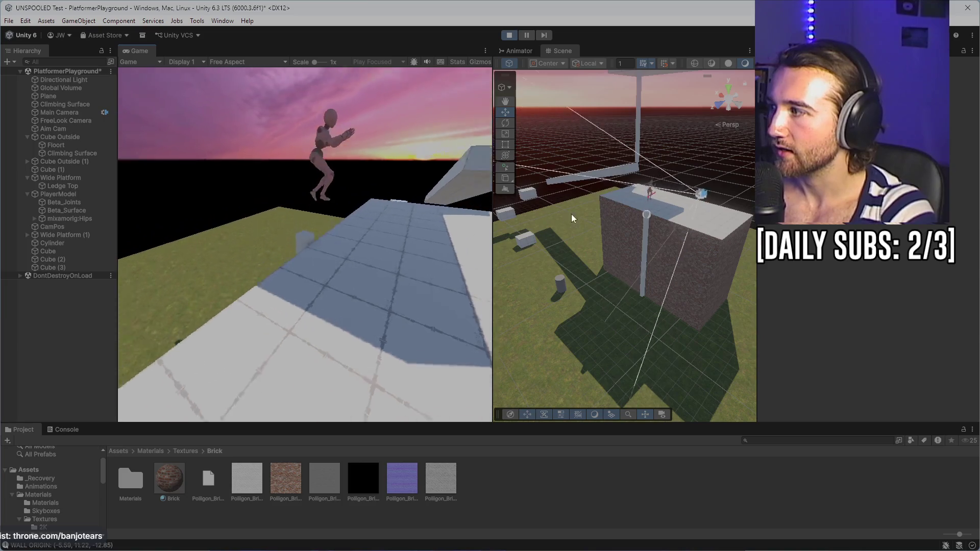
key("w")
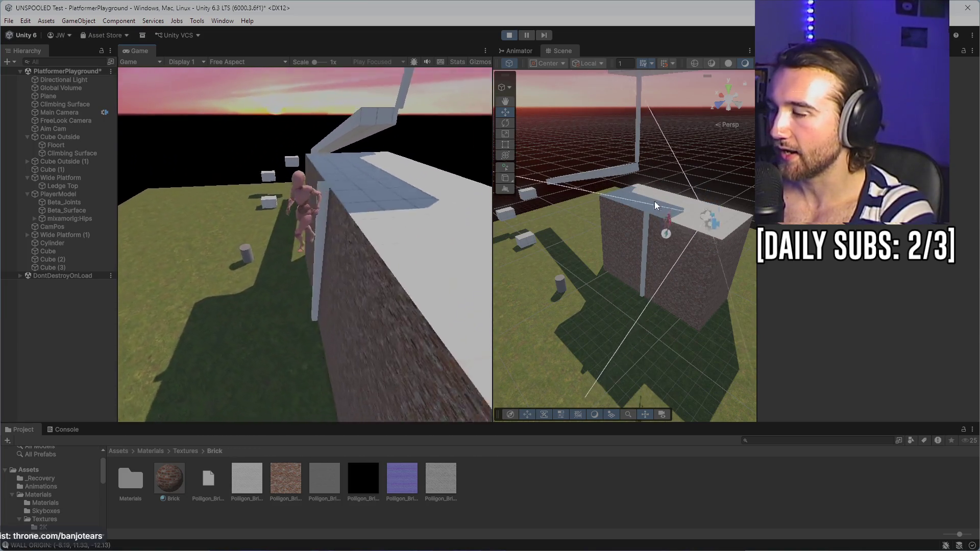
left_click(509, 35)
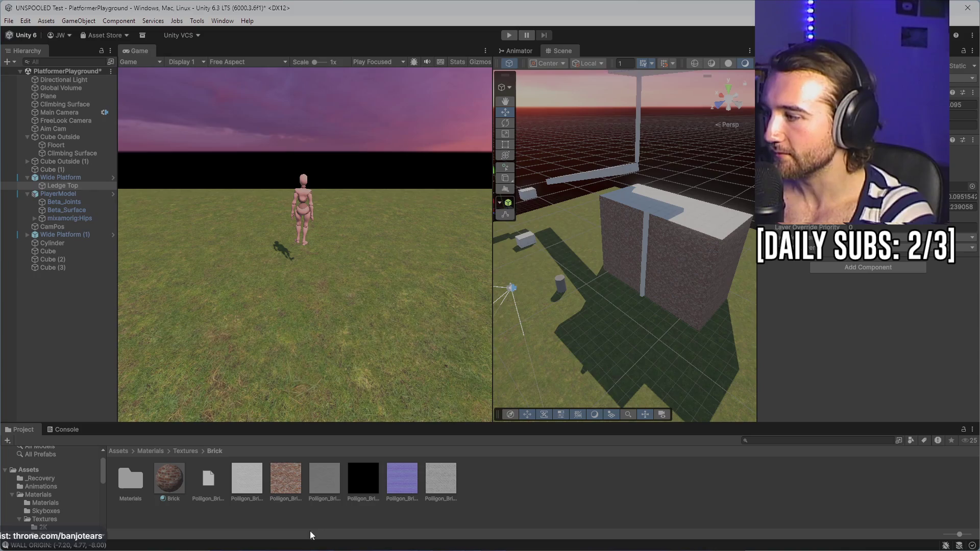
key("super")
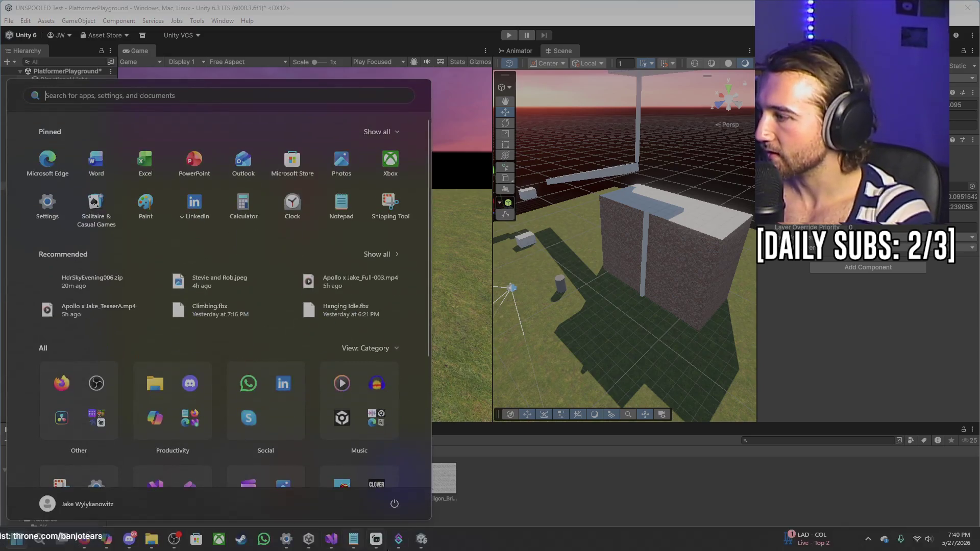
key("Escape")
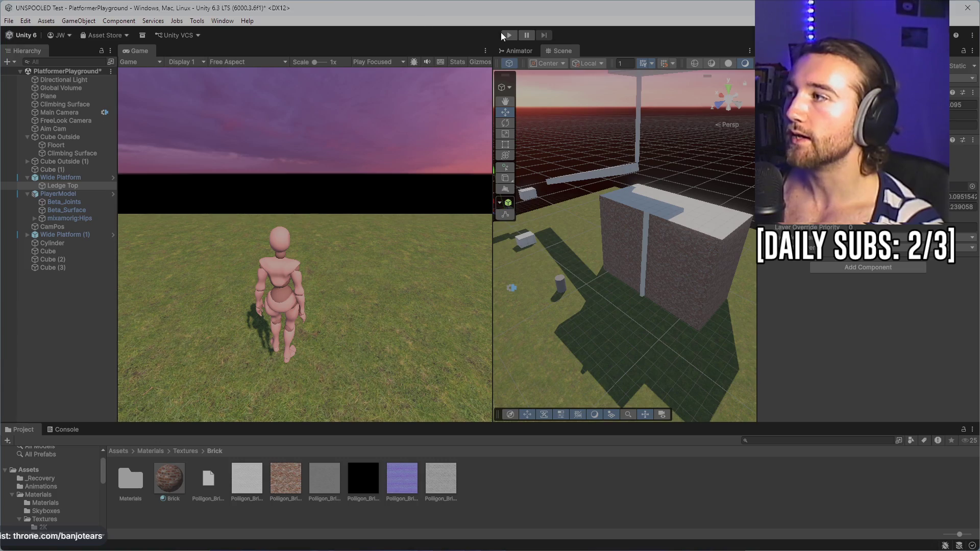
- Start a play test; climb the brick wall, cross the cube top and drop onto the grass
left_click(505, 34)
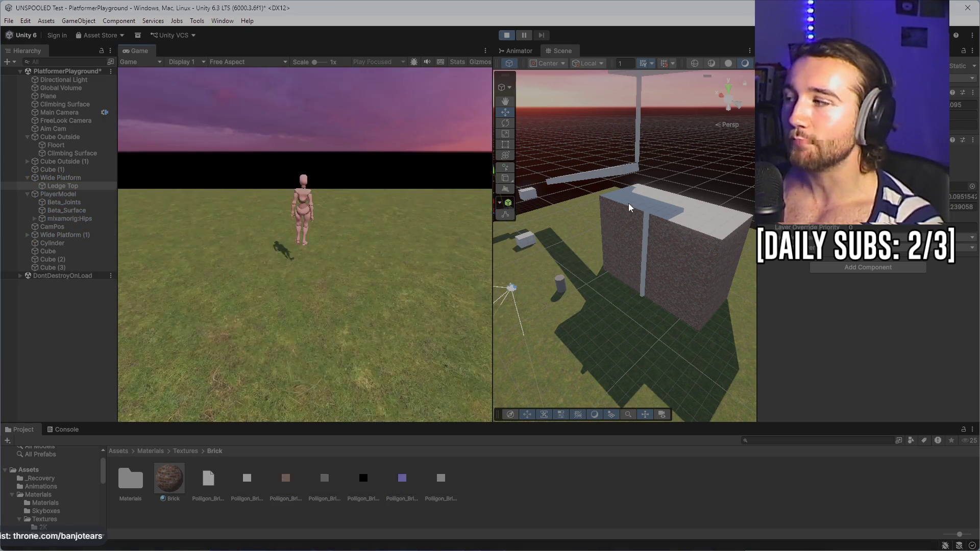
key("w")
key("w")
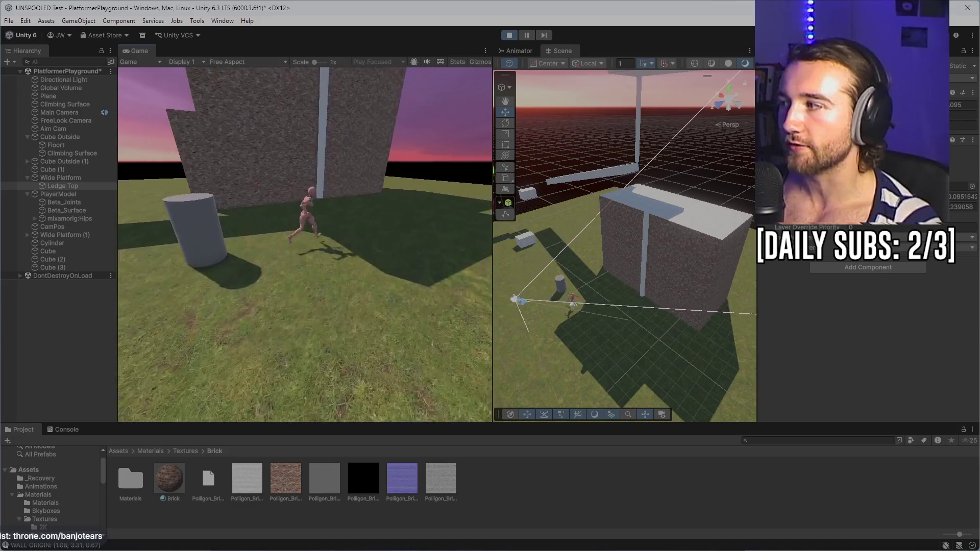
key("w")
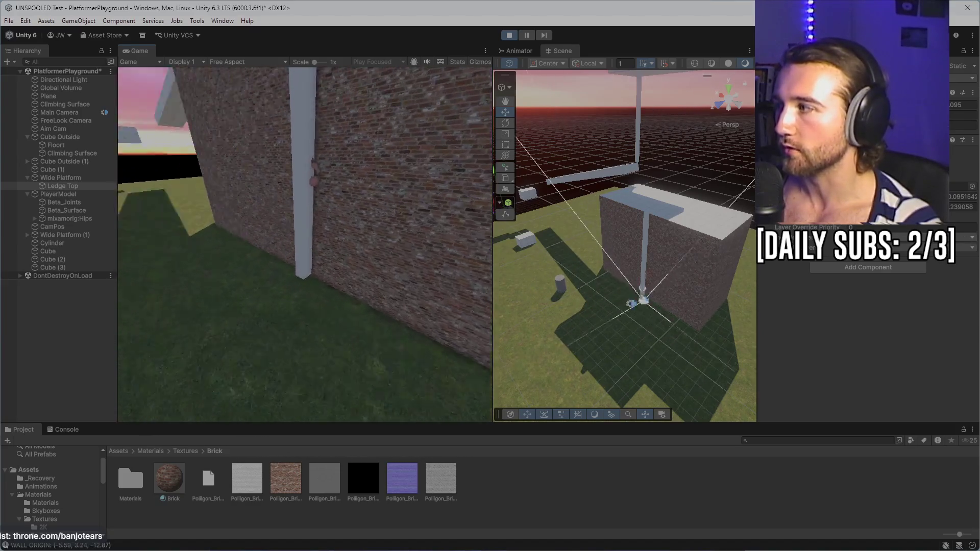
key("w")
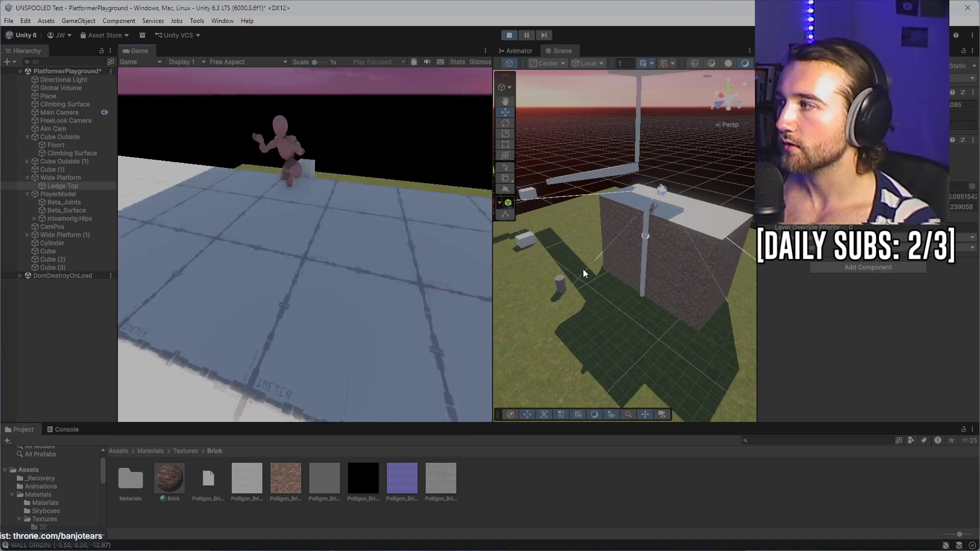
key("w")
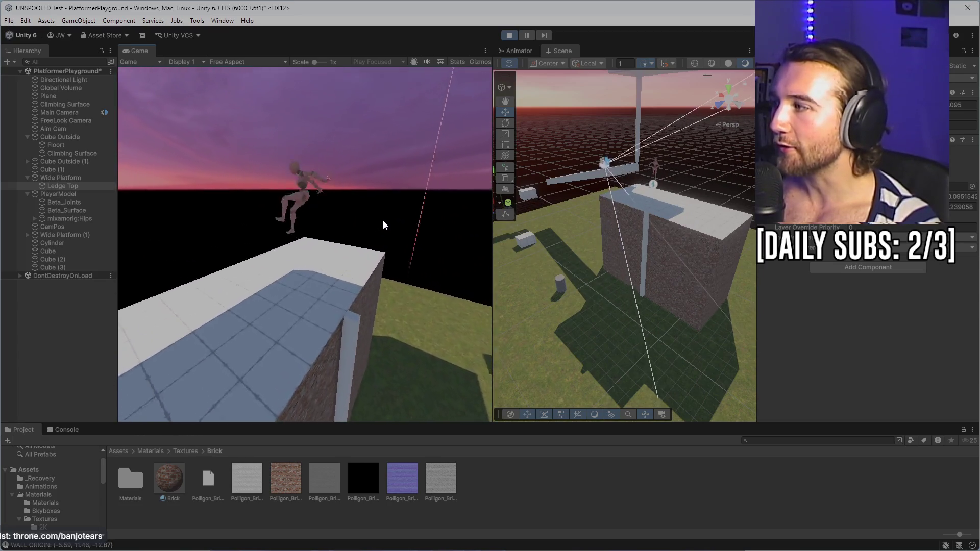
- Climb the brick wall again and frame the PlayerModel in the Scene view
key("w")
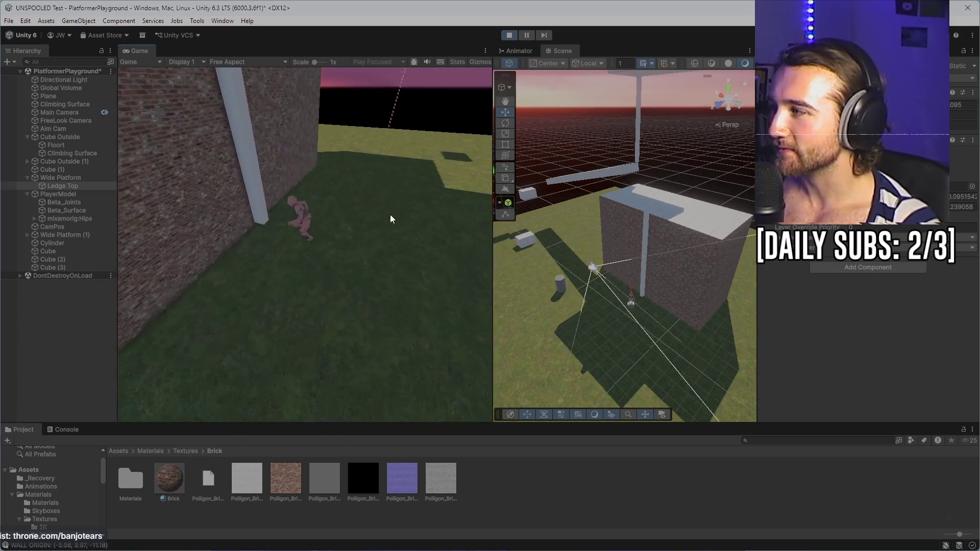
key("w")
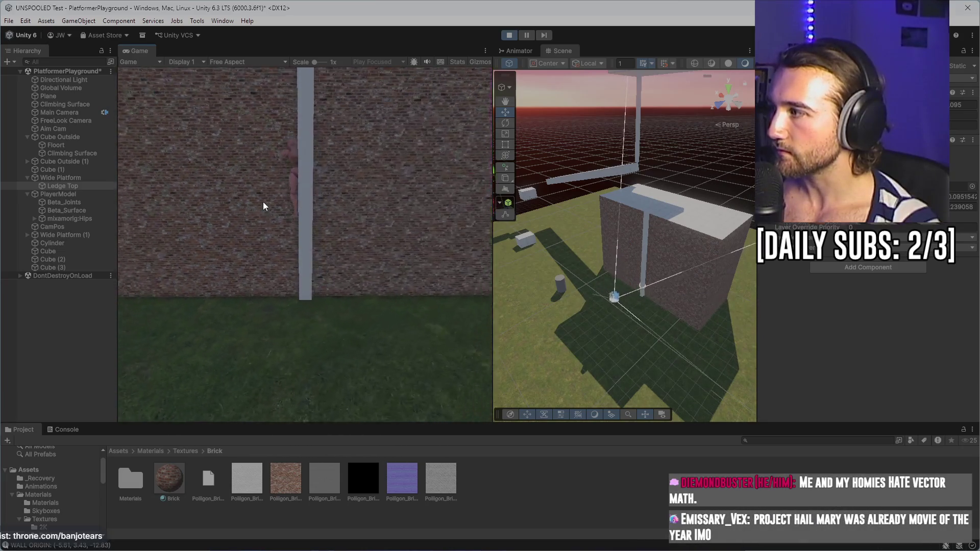
key("w")
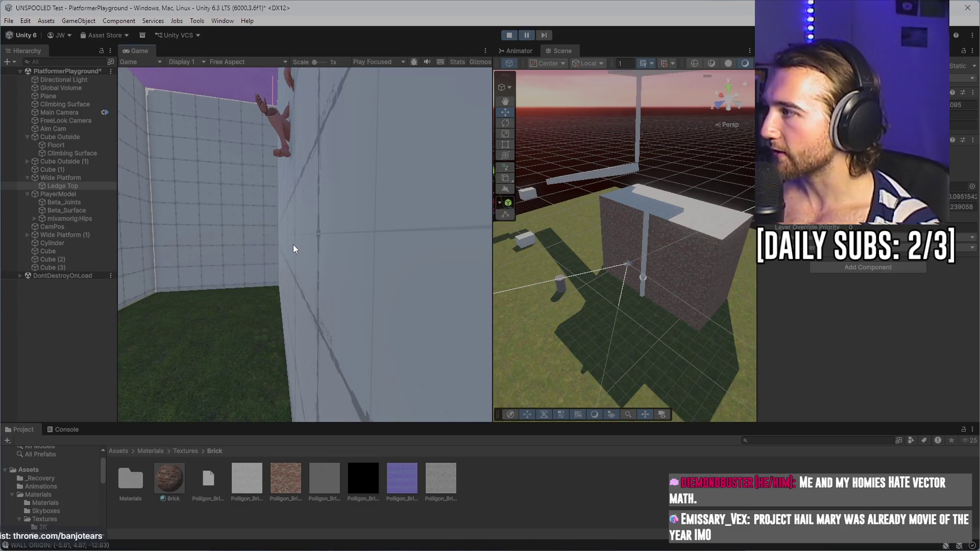
double_click(56, 195)
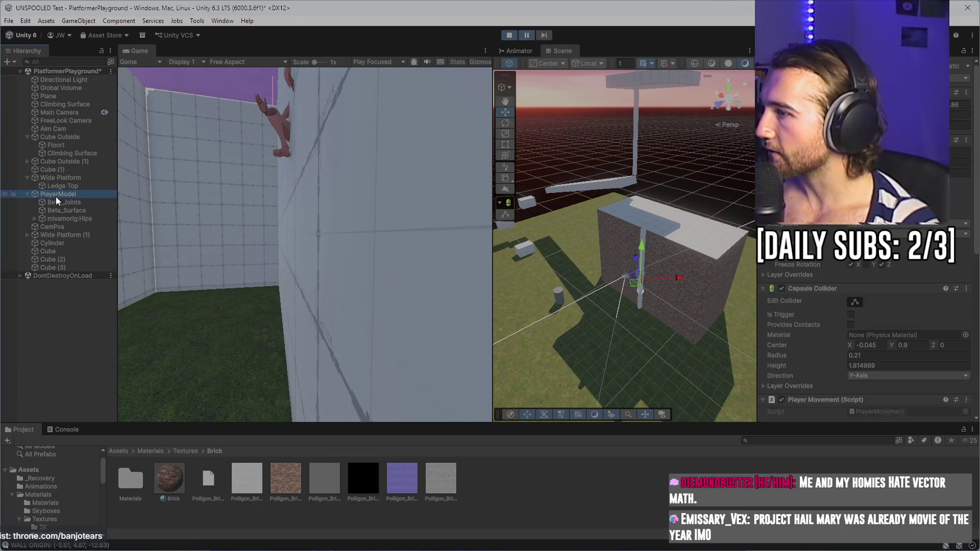
- Inspect the climbing player against the brick wall in the Scene view, then resume and stop play
left_click_drag(690, 243, 639, 227)
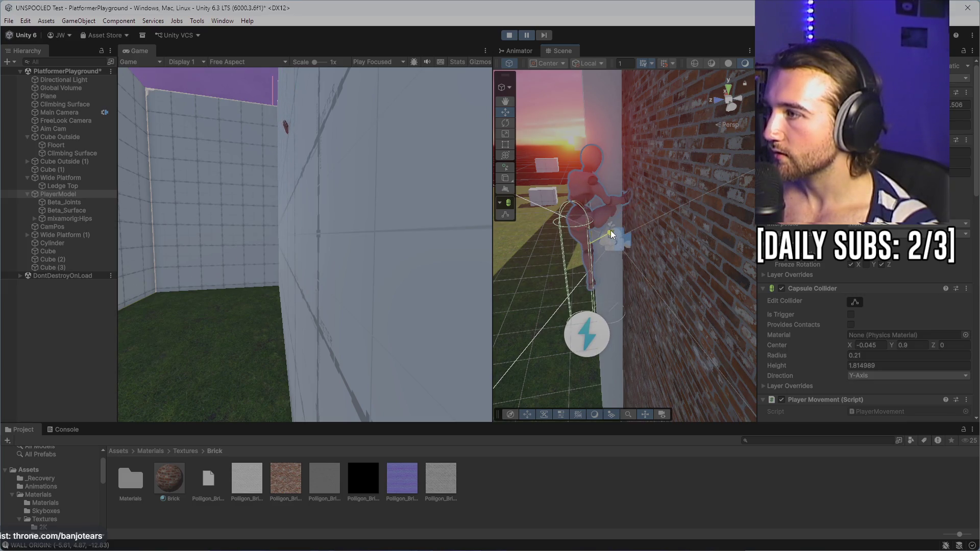
mouse_move(607, 243)
left_mouse_down()
mouse_move(660, 265)
mouse_move(695, 259)
mouse_move(715, 272)
mouse_move(652, 267)
mouse_move(709, 274)
left_mouse_up()
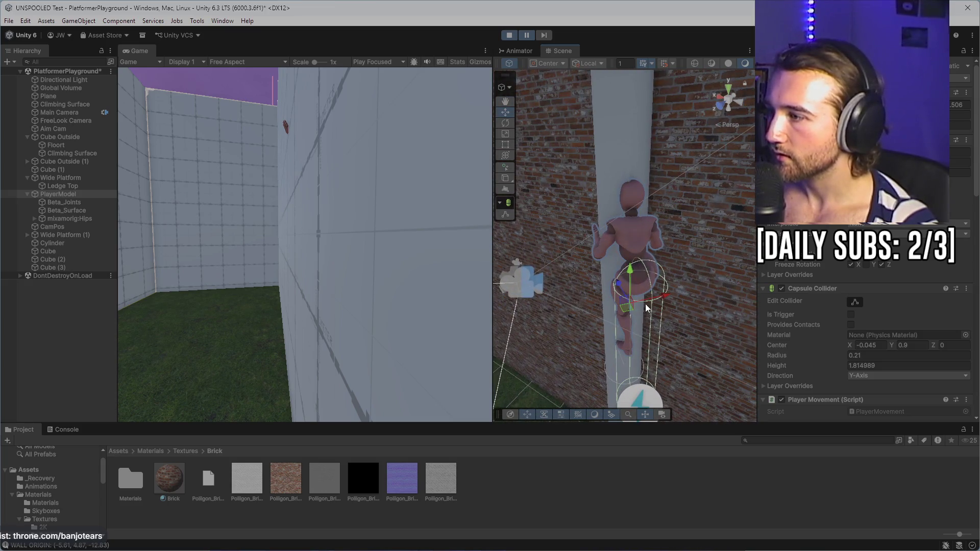
left_click(505, 124)
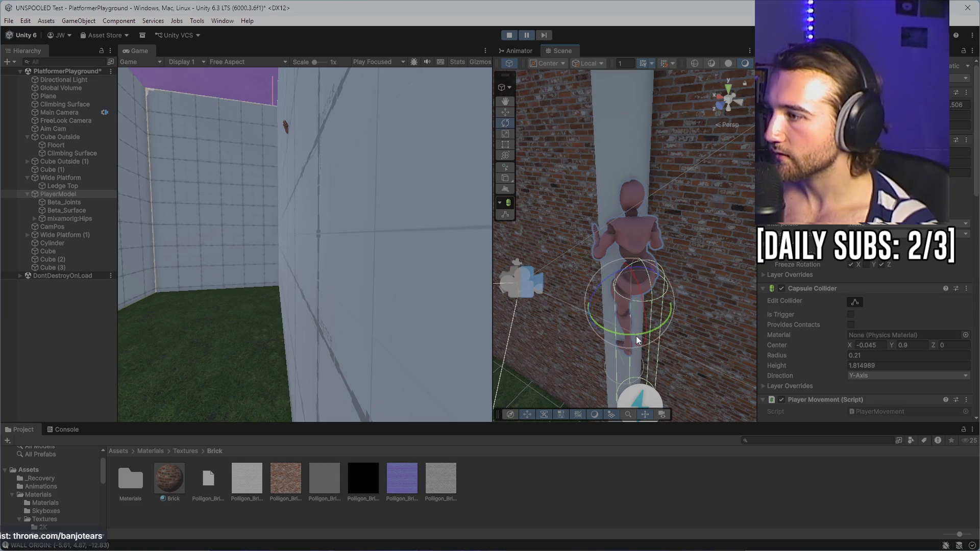
left_click(506, 114)
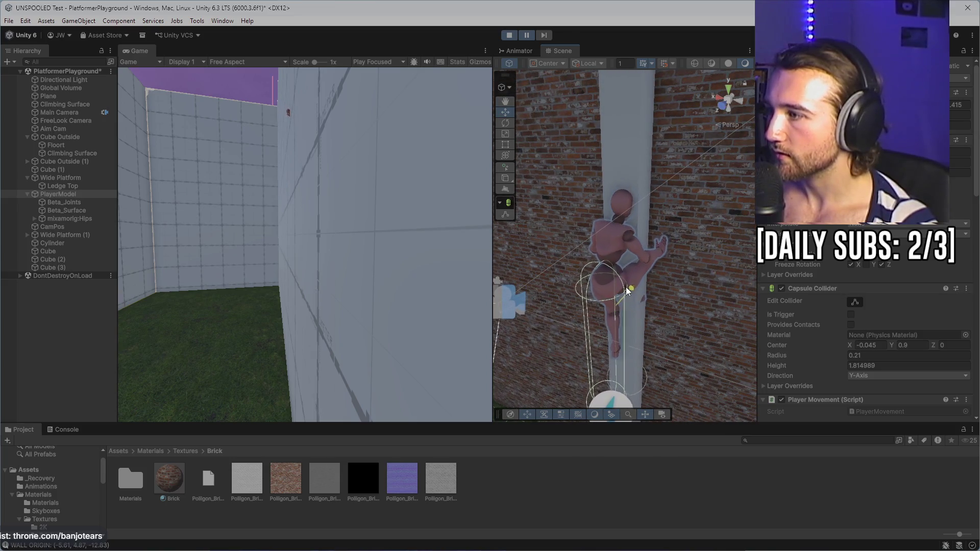
mouse_move(621, 289)
left_mouse_down()
mouse_move(682, 263)
mouse_move(654, 274)
mouse_move(633, 259)
left_mouse_up()
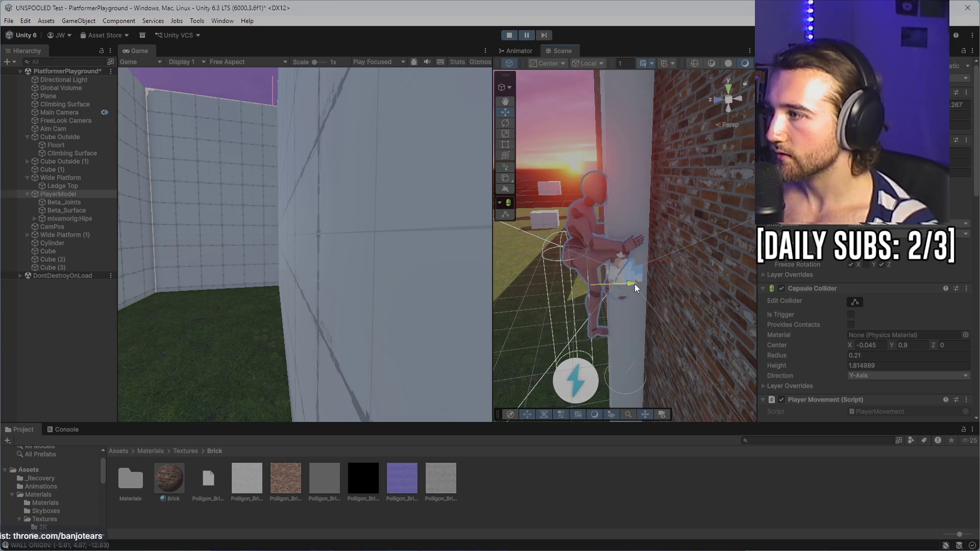
left_click(522, 36)
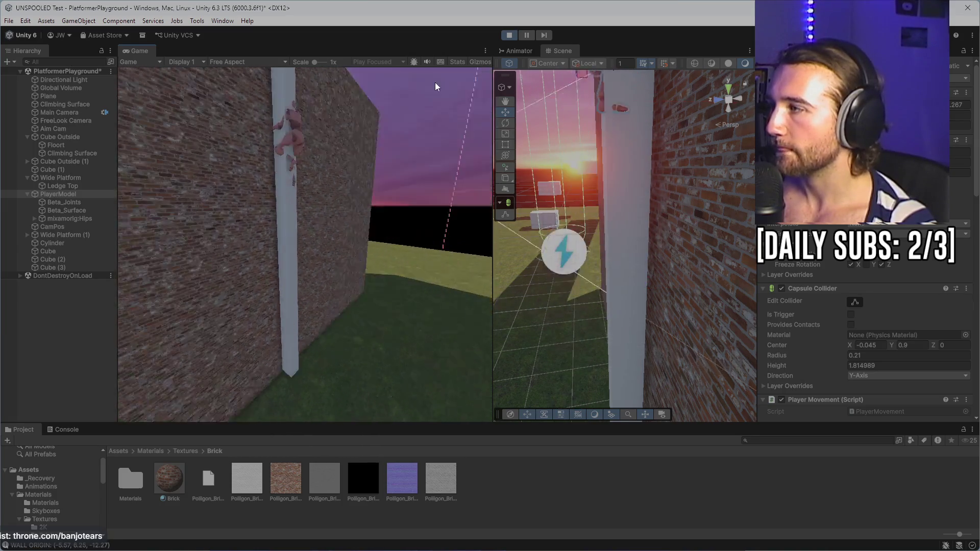
left_click(509, 35)
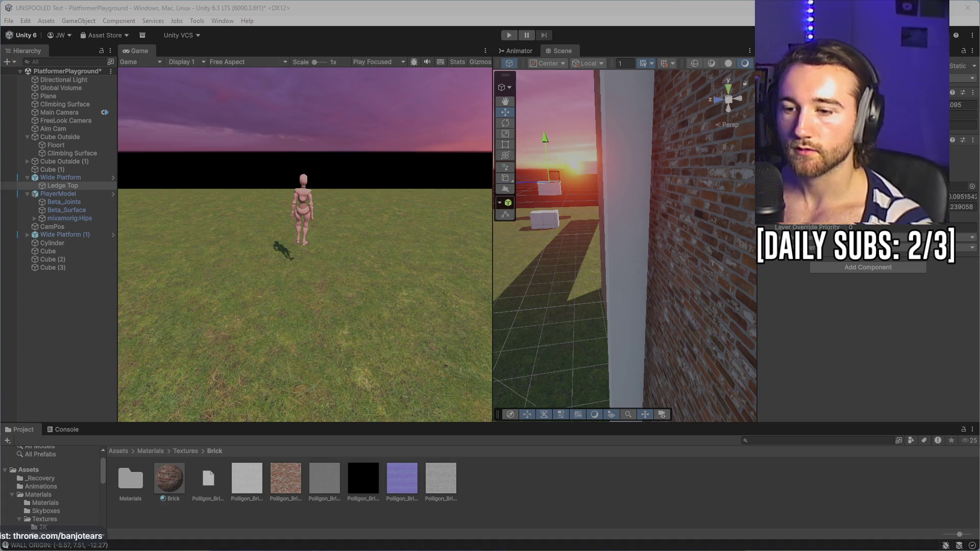
- Bring up PlayerMovement.cs in Visual Studio at the StartClimbing() code
key("alt+Tab")
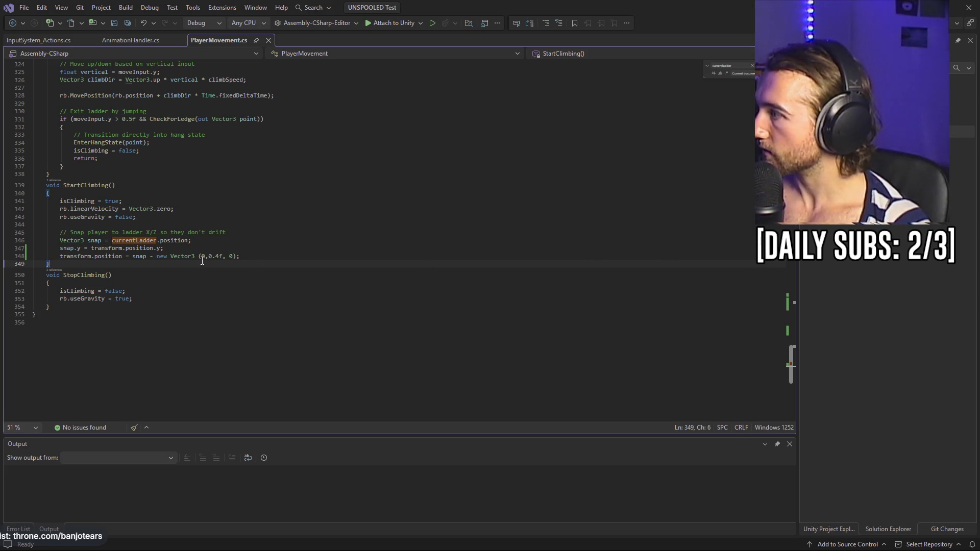
- Replace StartClimbing's snap-to-ladder code with the ladderNormal and 0.22f climbInset version, and save
left_click(245, 254)
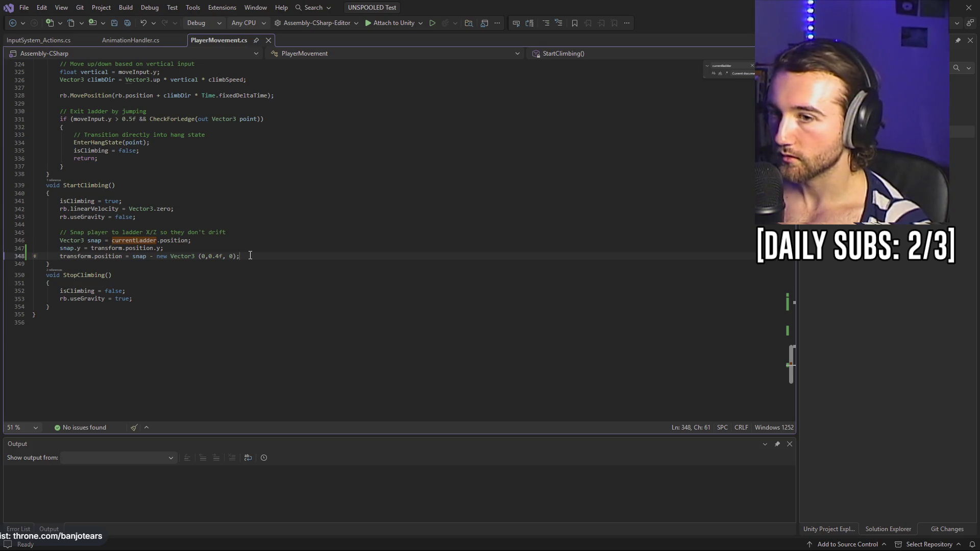
mouse_move(244, 256)
left_mouse_down()
mouse_move(34, 256)
mouse_move(32, 232)
mouse_move(63, 234)
mouse_move(61, 209)
left_mouse_up()
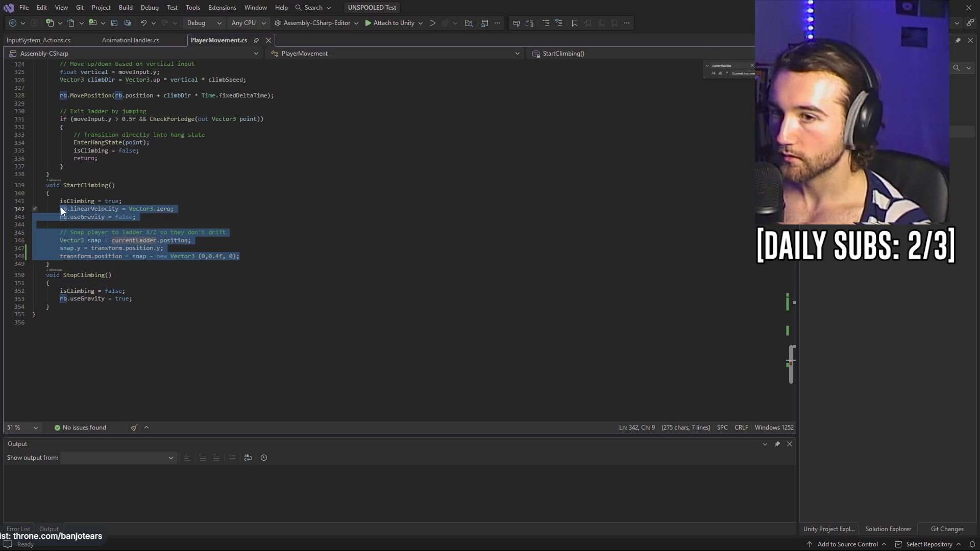
type("transform.rotation = Quaternion.LookRotation(-ladderNormal);          // Snap capsule into ladder volume         float climbInset = 0.22f; // tune 0.18-0.28         transform.position -= ladderNormal * climbInset;          // Disable gravity + velocity         rb.useGravity = false;         rb.velocity = Vector3.zero;")
key("ctrl+s")
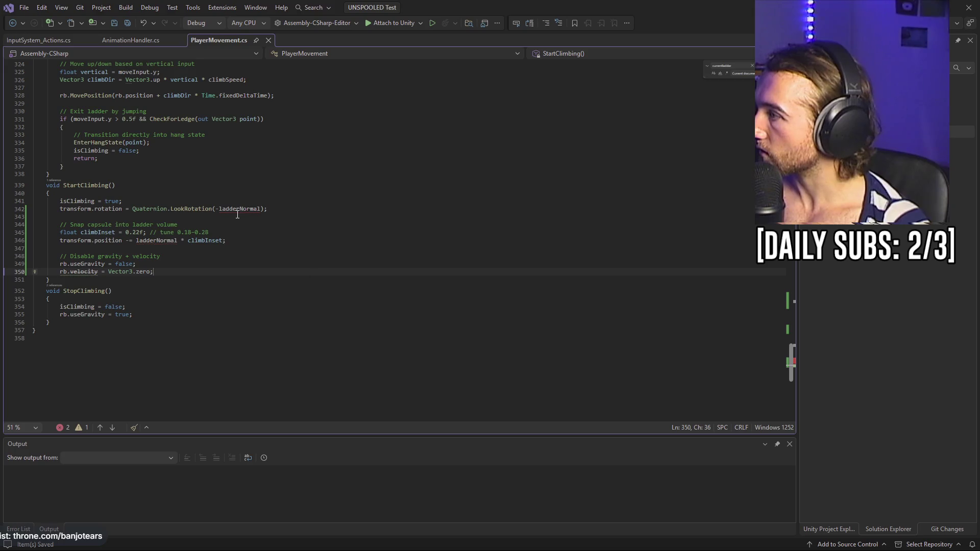
left_click(224, 209)
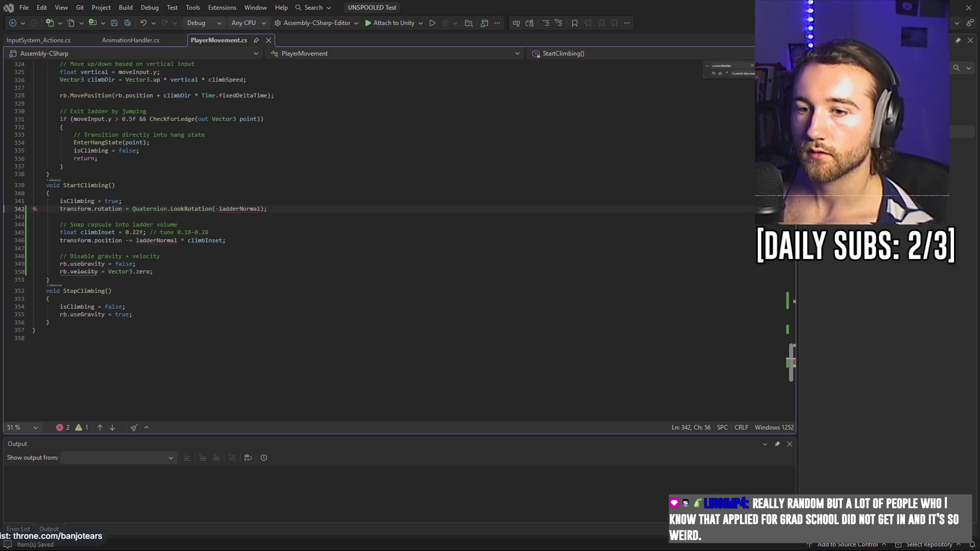
left_click(112, 185)
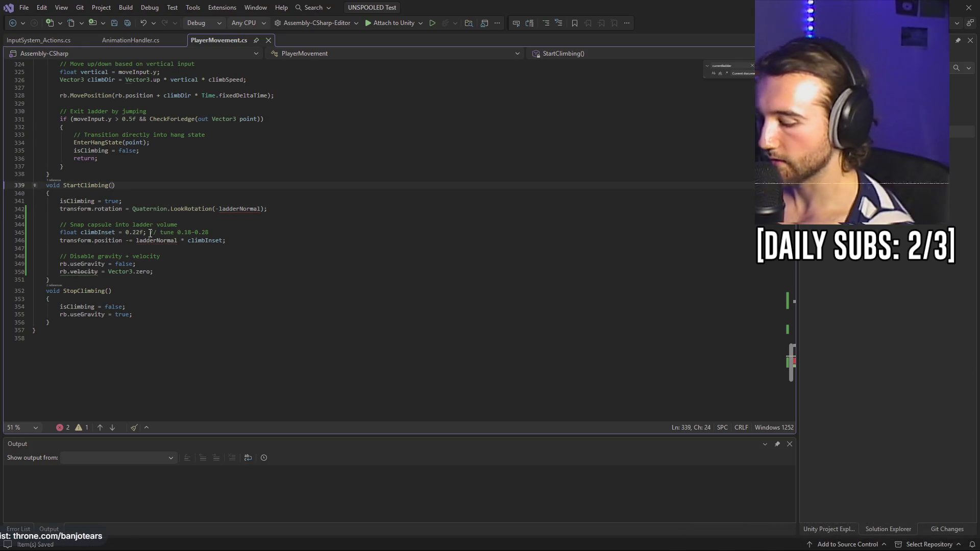
- Give StartClimbing a RaycastHit wallHit parameter, add 'Vector3 ladderNormal = wallHit.normal;', and save
type("Raycast")
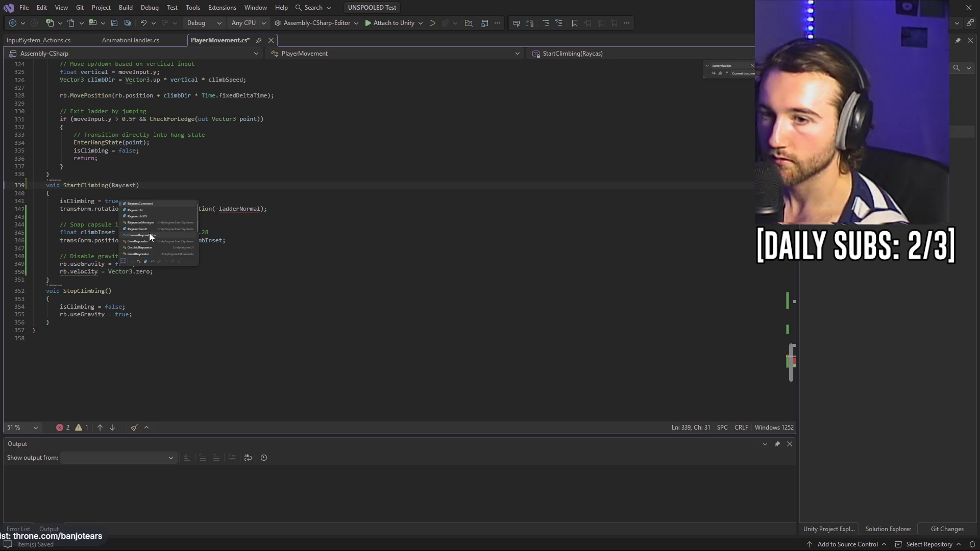
type("Hit wall")
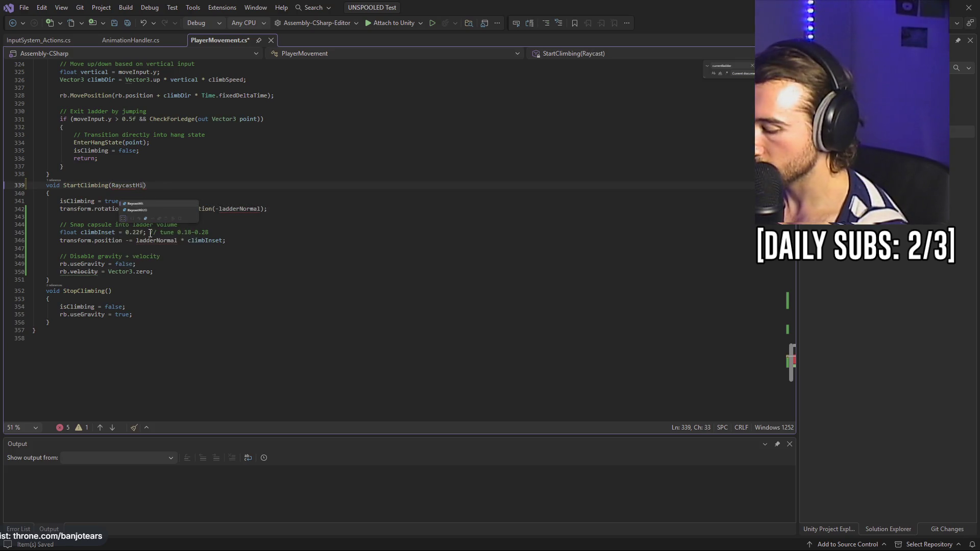
type("Hit")
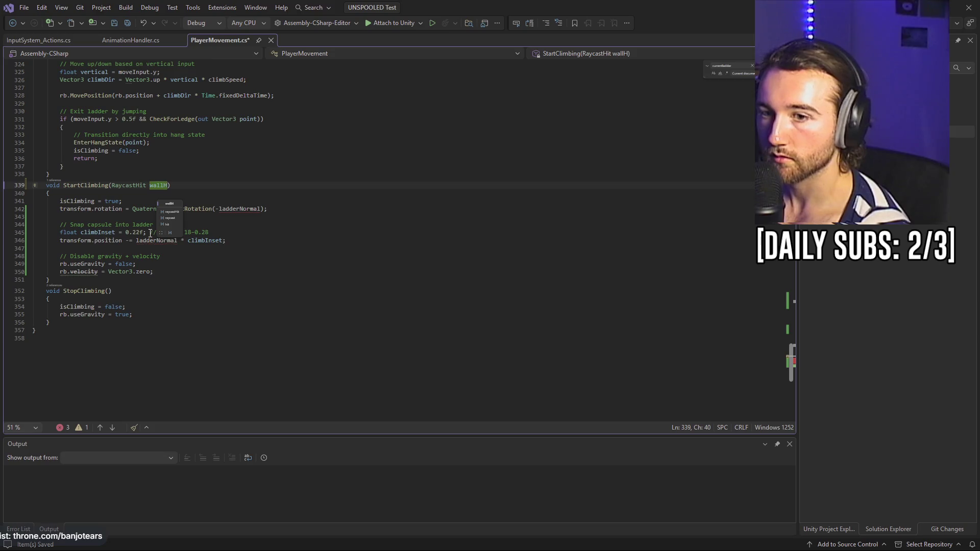
left_click(137, 194)
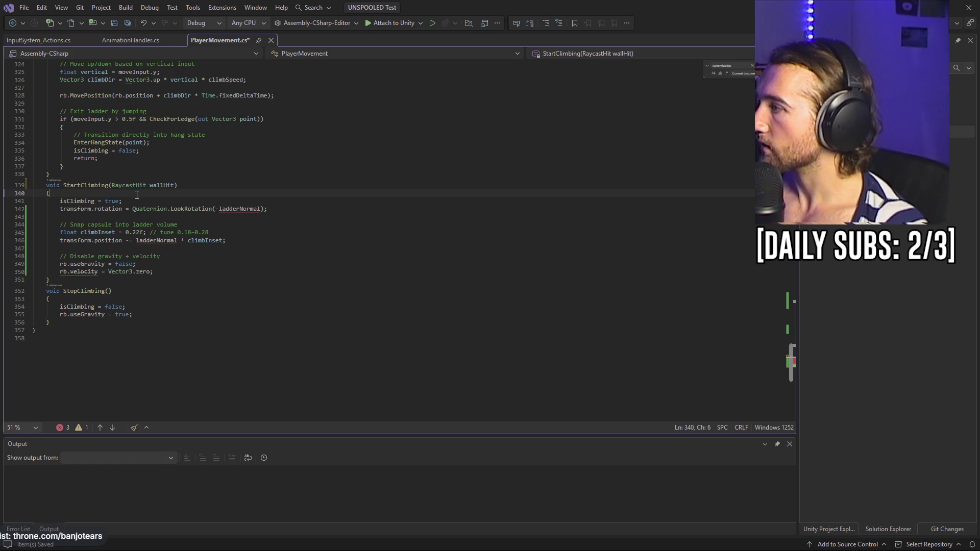
key("Return")
type("Vec")
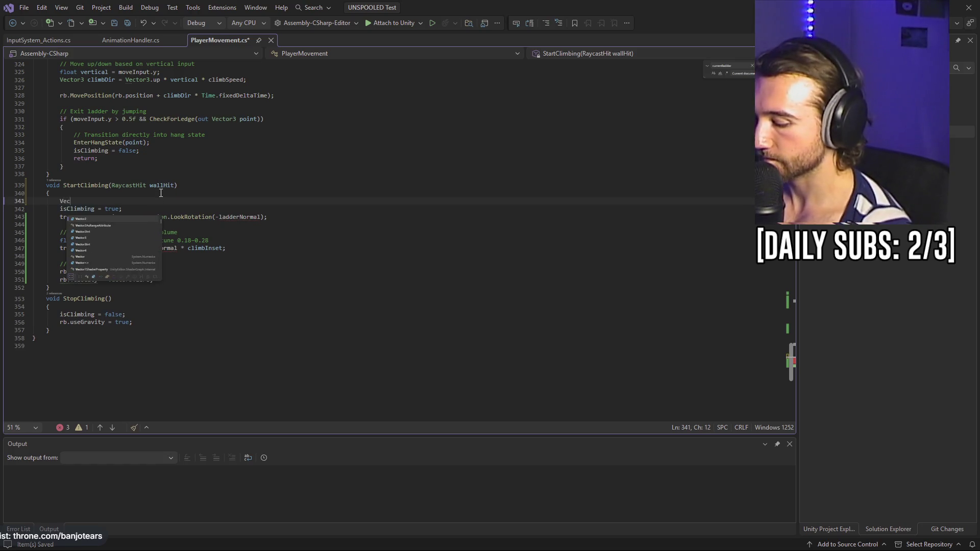
type("tor3 l")
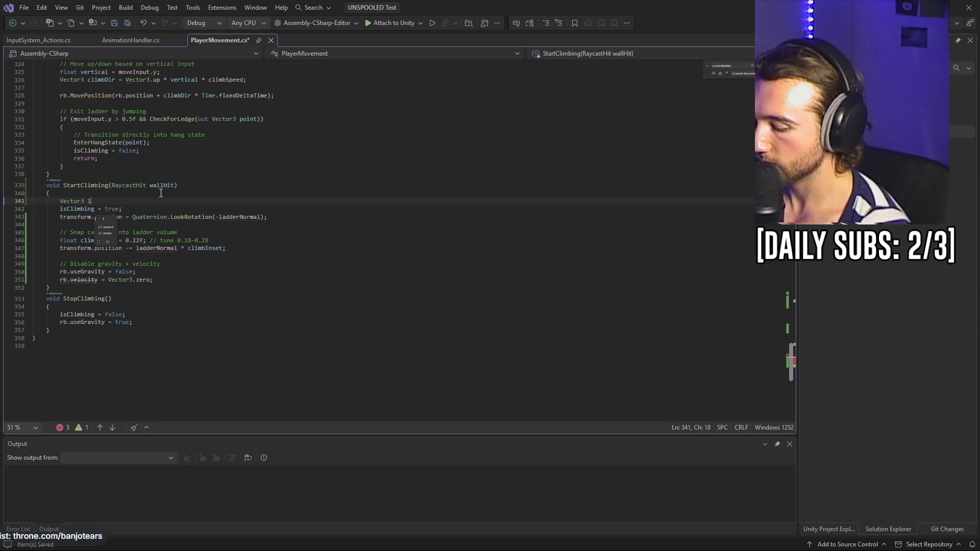
type("adderNormal ")
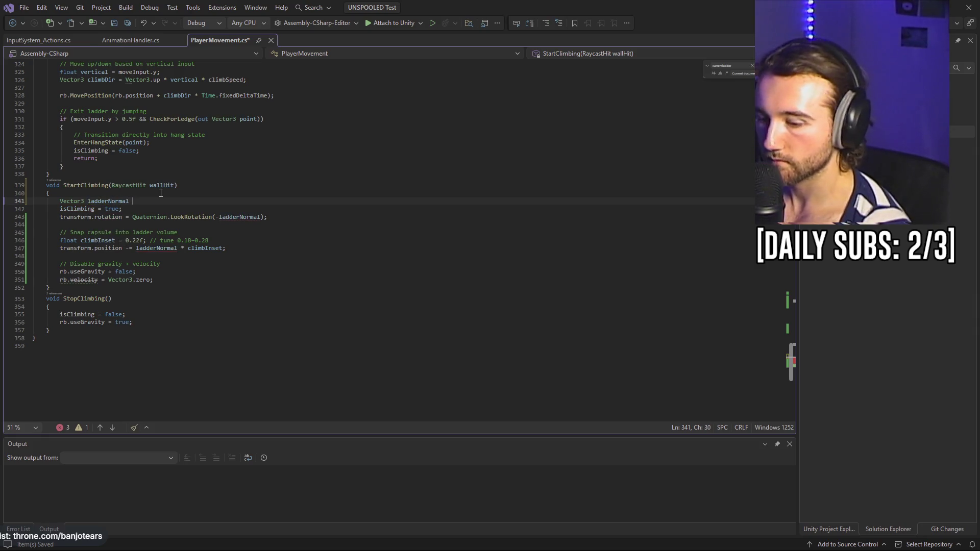
type("= wallHi")
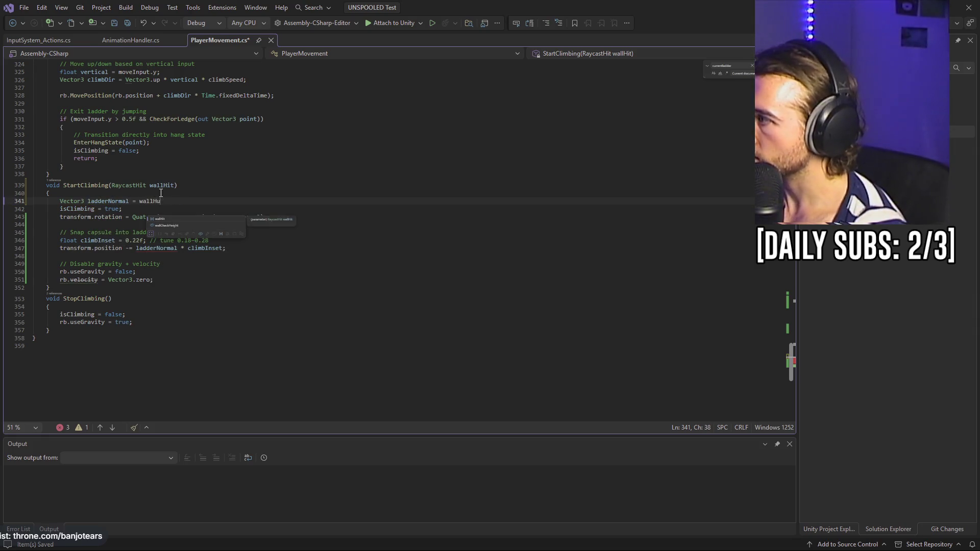
type("t.no")
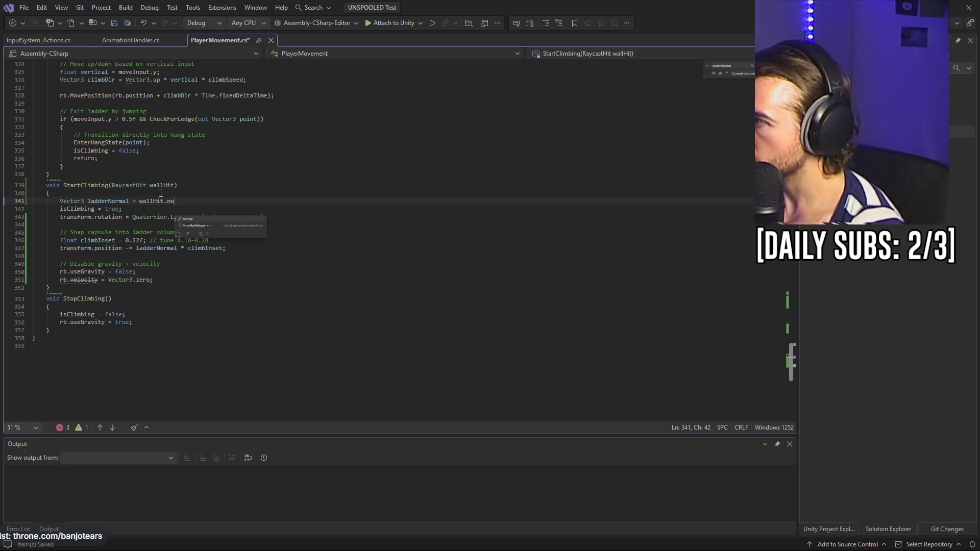
type("rmal;")
key("ctrl+s")
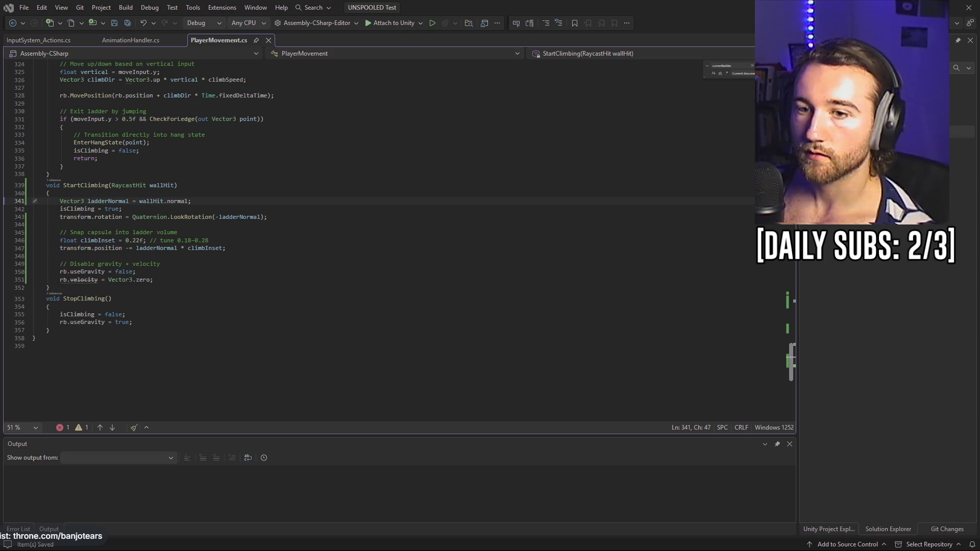
- Remove the ladderNormal line and the wallHit parameter edits
key("BackSpace")
key("BackSpace")
key("BackSpace")
key("BackSpace")
key("BackSpace")
key("BackSpace")
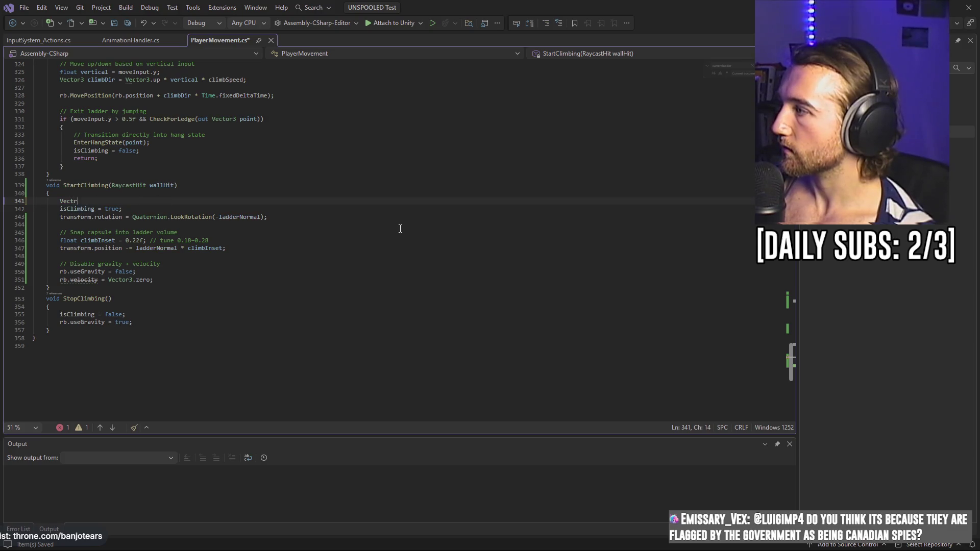
key("Up")
key("End")
key("Left")
key("ctrl+BackSpace")
key("BackSpace")
key("BackSpace")
key("BackSpace")
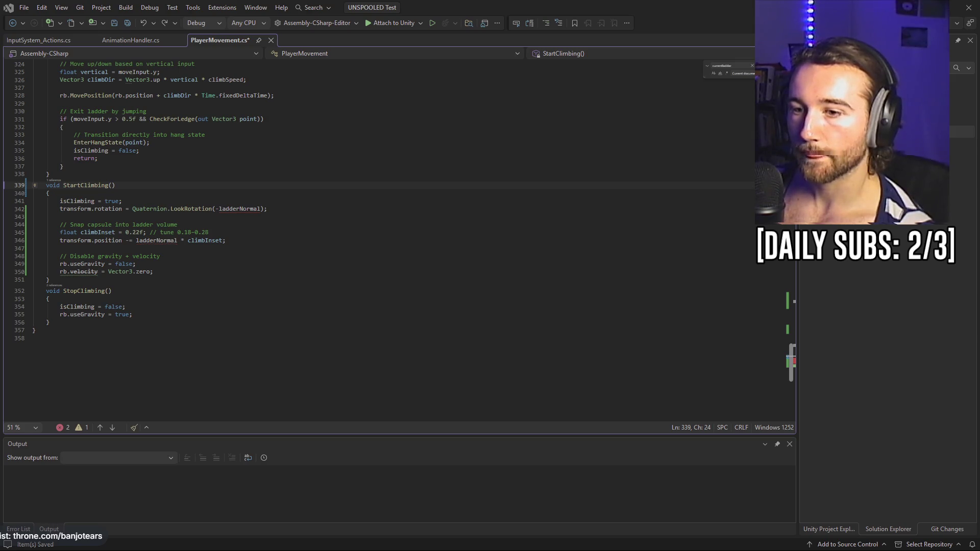
- Retype the RaycastHit wallHit parameter and begin 'Vector3 ladderNormal = wallHit.' in the body
type("RaycastHit wallHit")
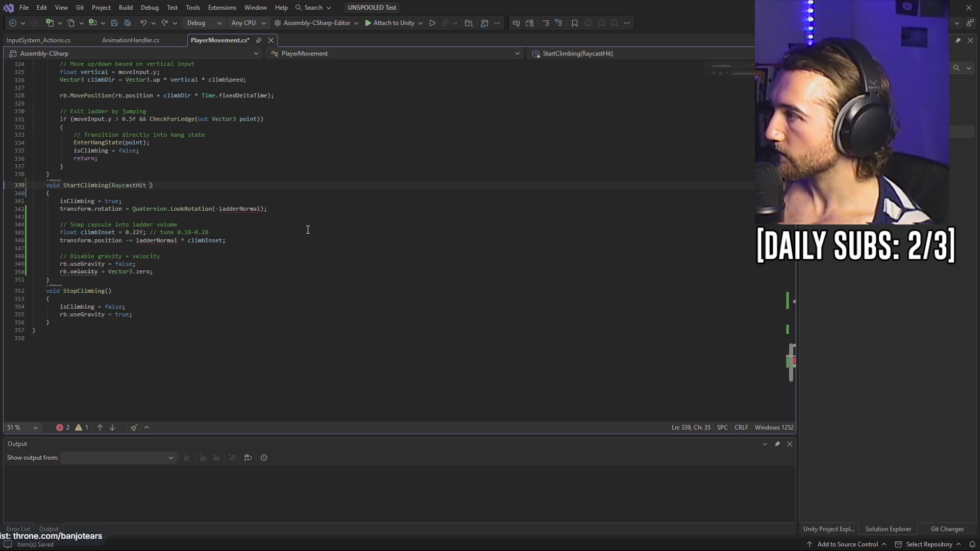
key("Down")
key("Return")
type("Vector3 ladderNormal ")
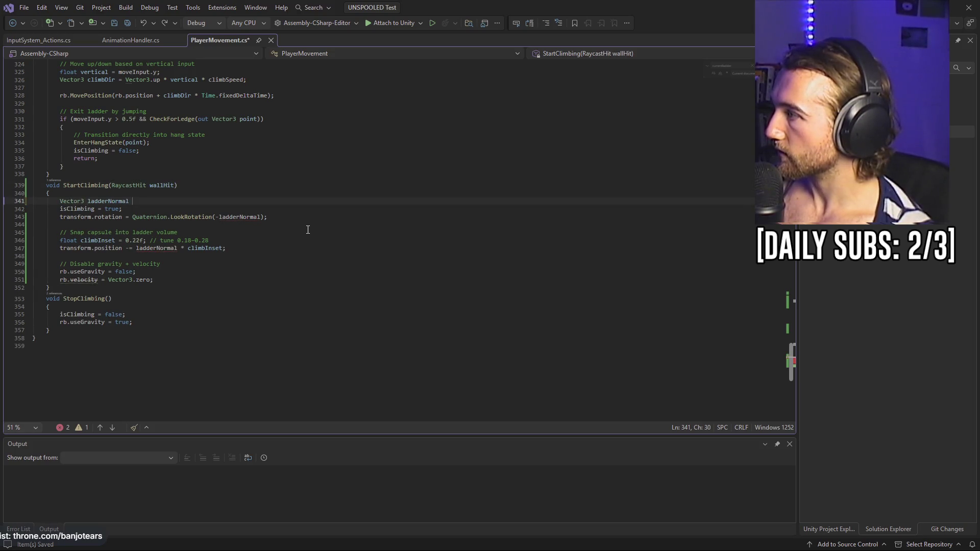
type("= wallHit.normal;")
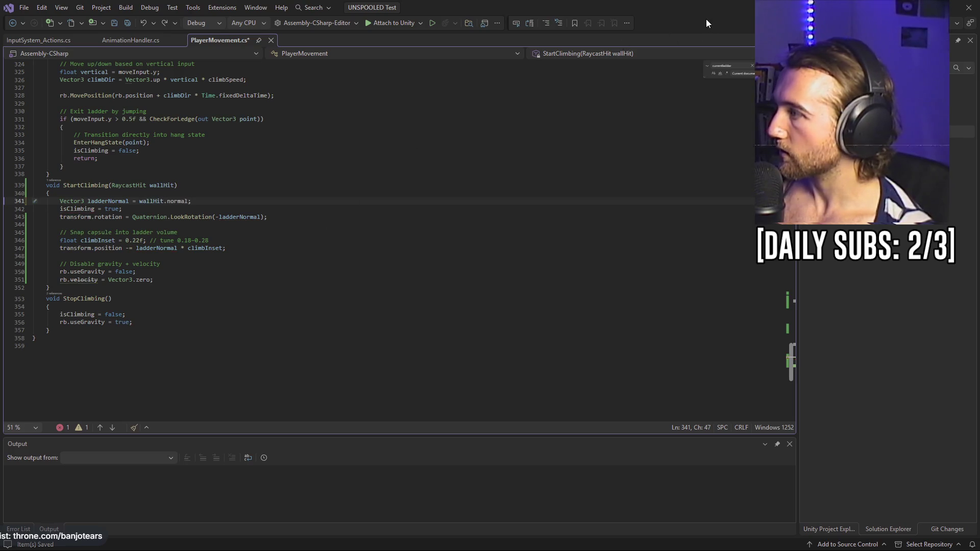
key("alt+Tab")
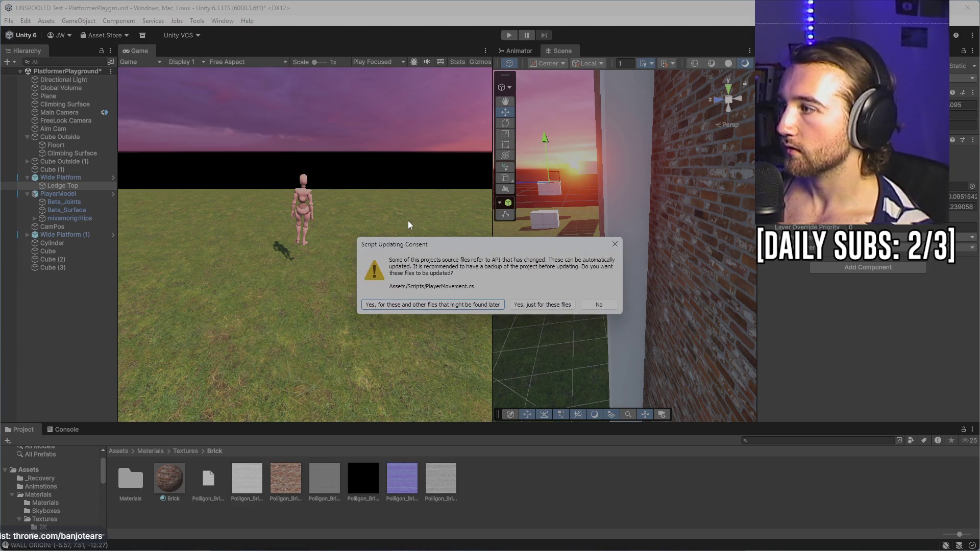
- Decline the script API update and select the Climbing Surface wall in the scene
left_click(599, 305)
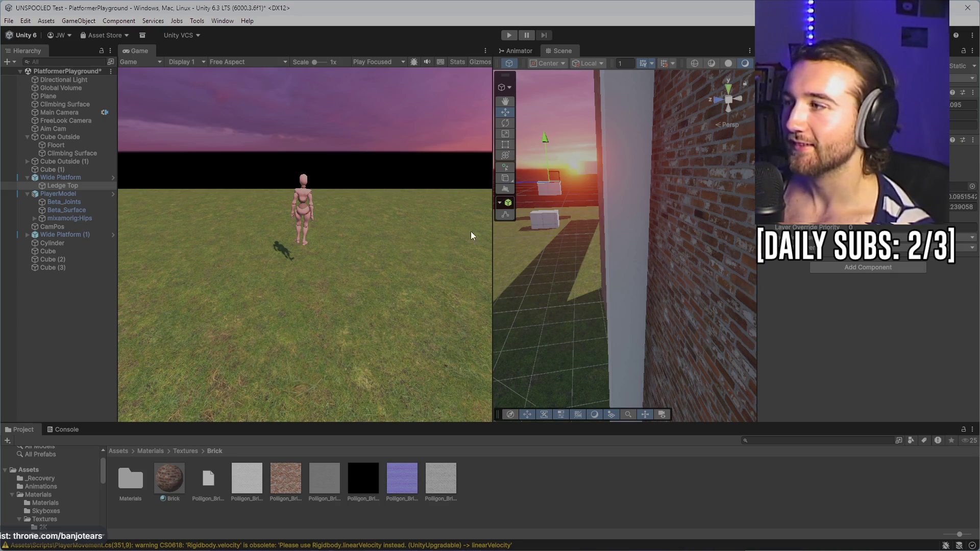
left_click(617, 203)
left_click(618, 198)
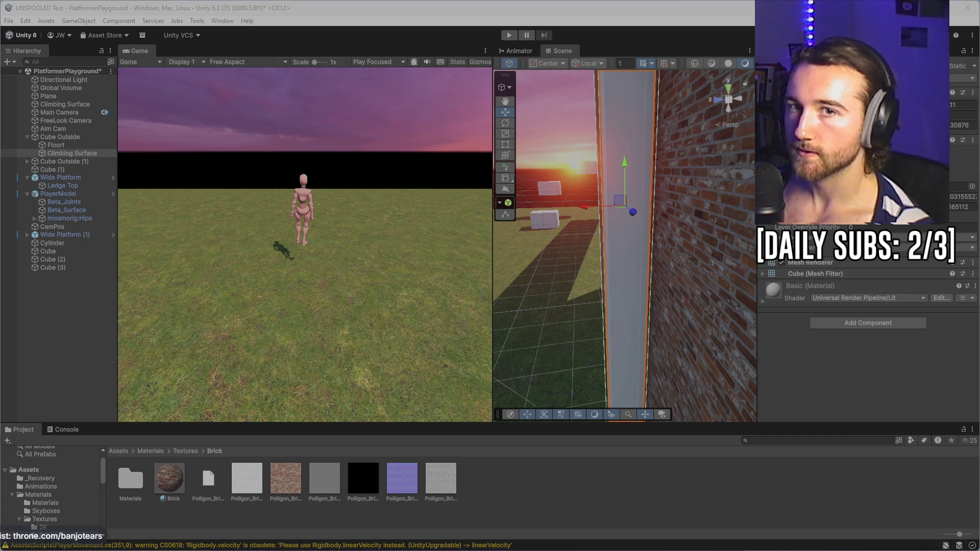
- Switch windows past the stream activity window to Unity Hub's project list
key("alt+Tab")
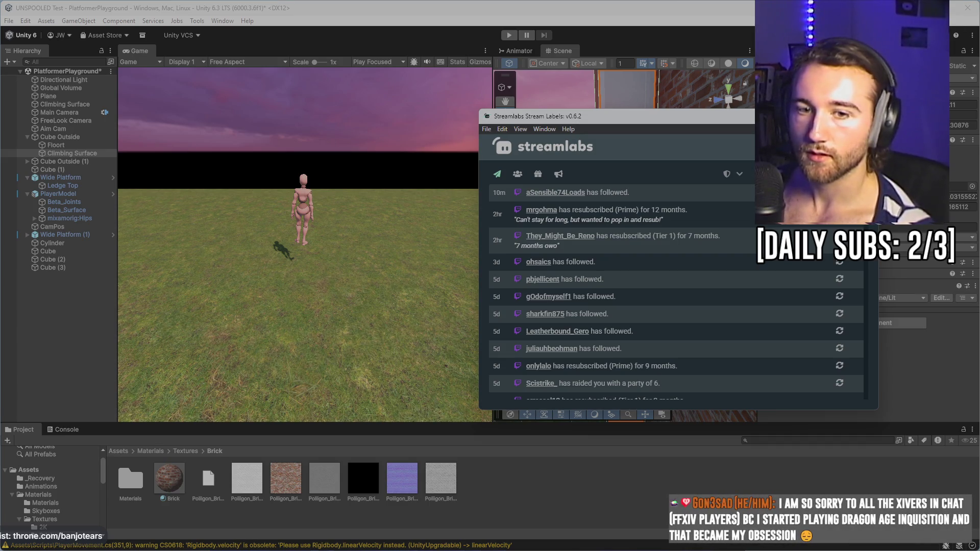
key("alt+Tab")
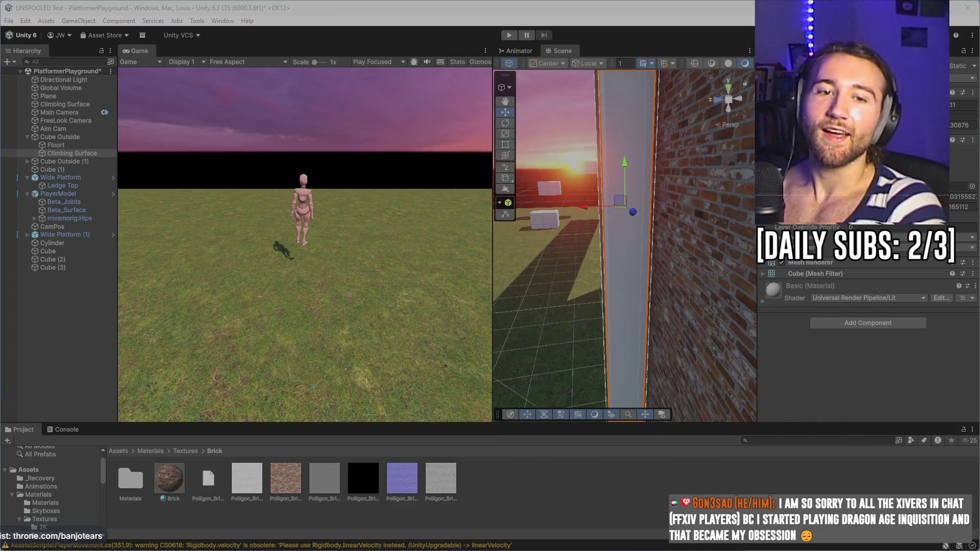
key("alt+Tab")
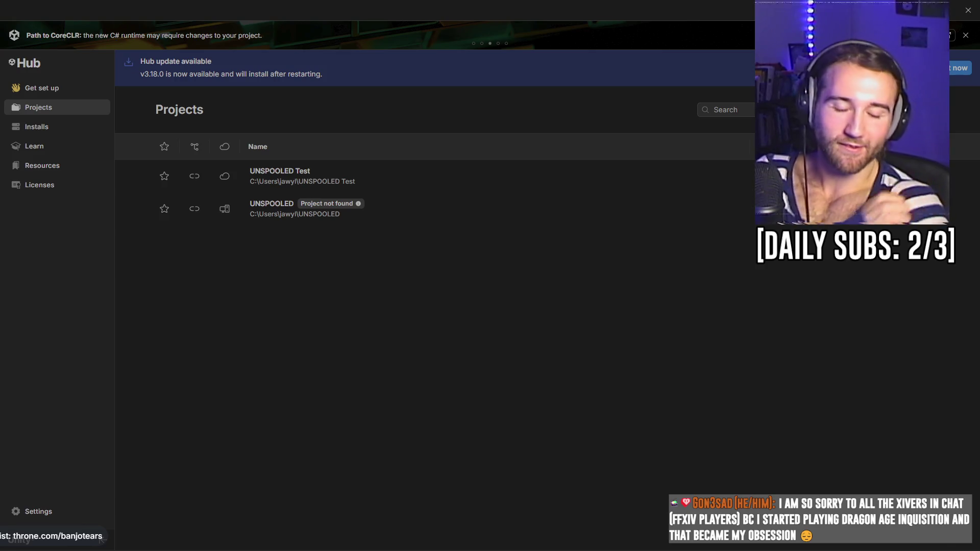
- Leave Unity Hub's project list to return to the Unity 6 editor
key("alt+Tab")
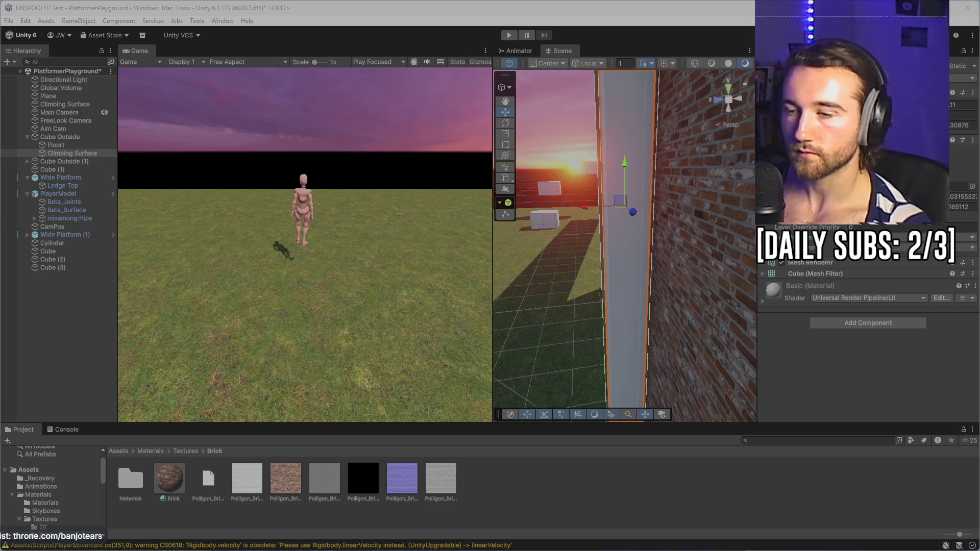
- Bring Visual Studio with PlayerMovement.cs to the front from the taskbar
mouse_move(176, 549)
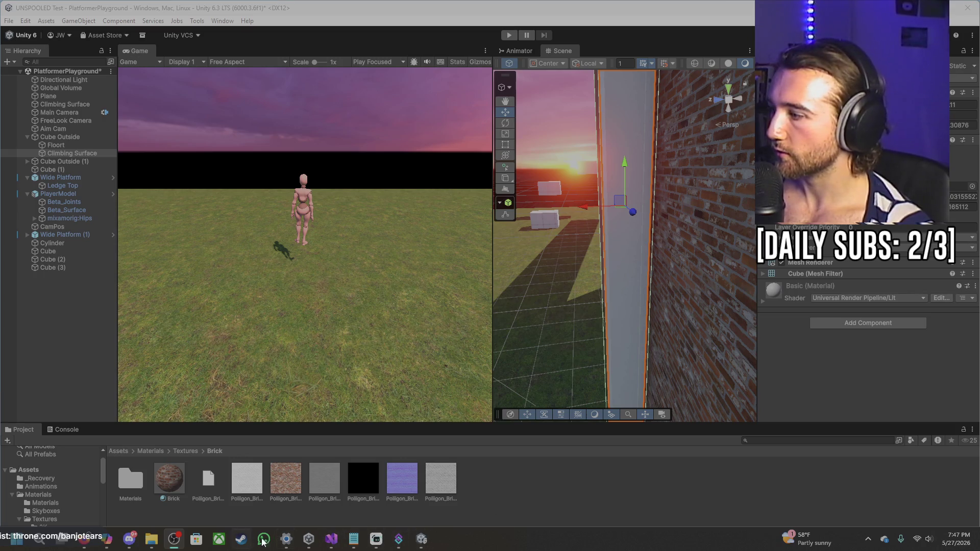
left_click(332, 541)
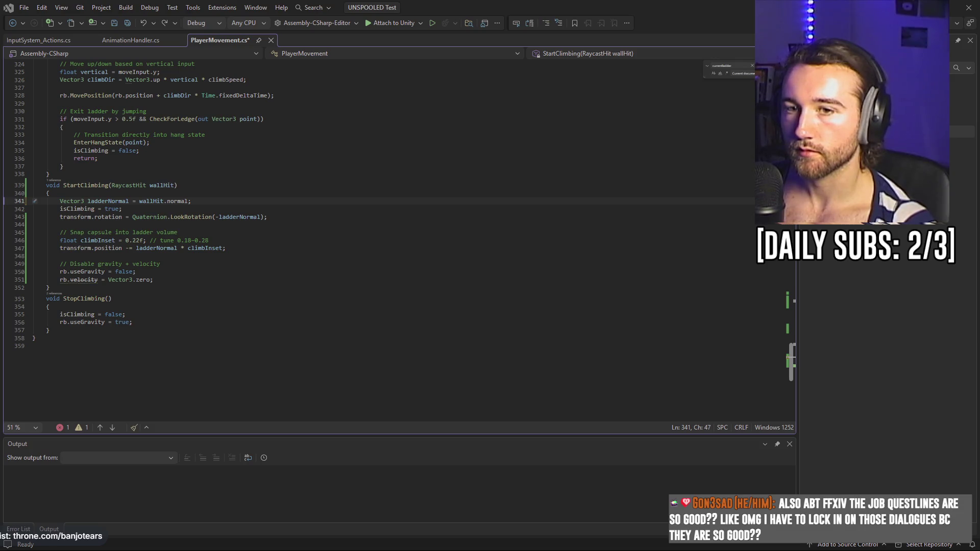
- Review the collider handling and the StartClimbing call in OnTriggerEnter
scroll(223, 193, "up", 20)
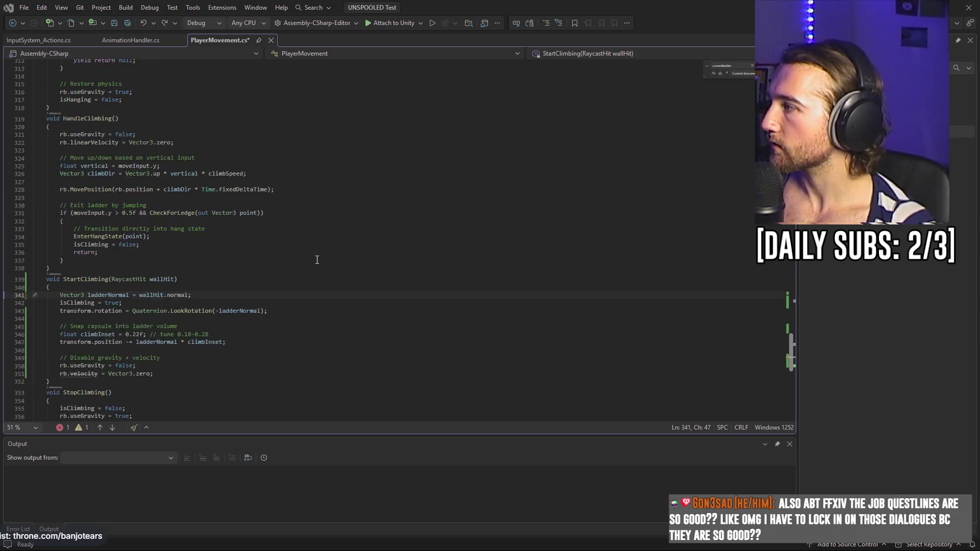
scroll(222, 255, "up", 4)
scroll(280, 328, "down", 4)
left_click(204, 276)
scroll(203, 280, "down", 3)
scroll(168, 273, "down", 4)
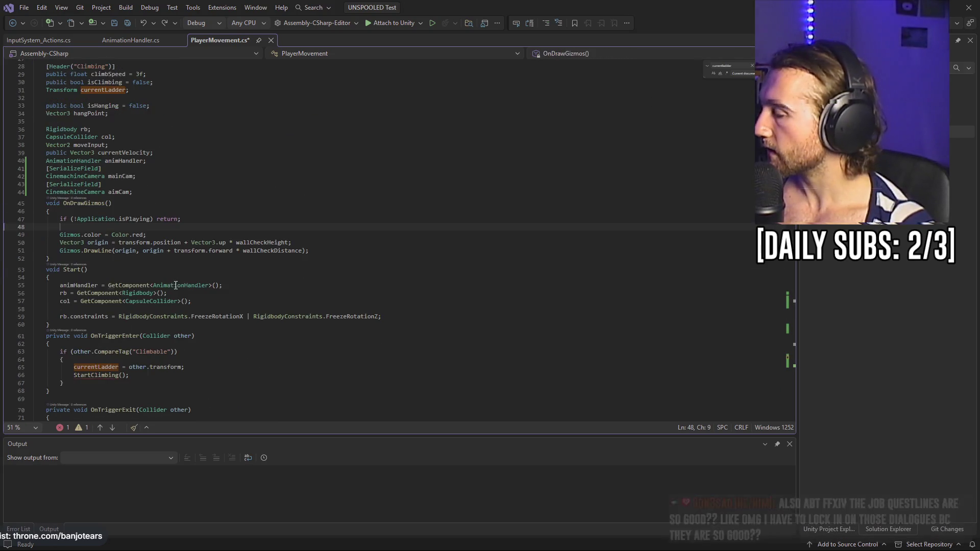
left_click(143, 321)
left_click(140, 330)
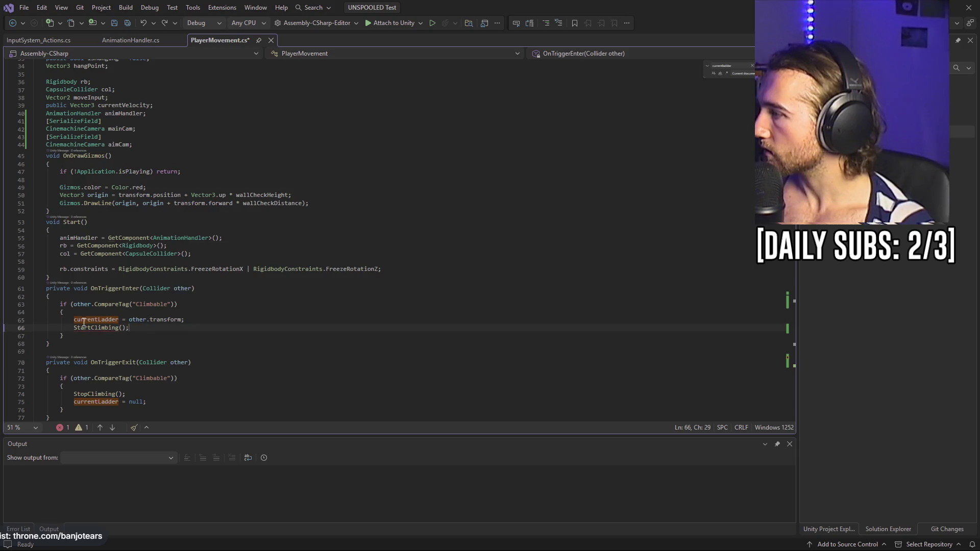
scroll(110, 311, "down", 2)
key("Down")
key("Down")
key("Down")
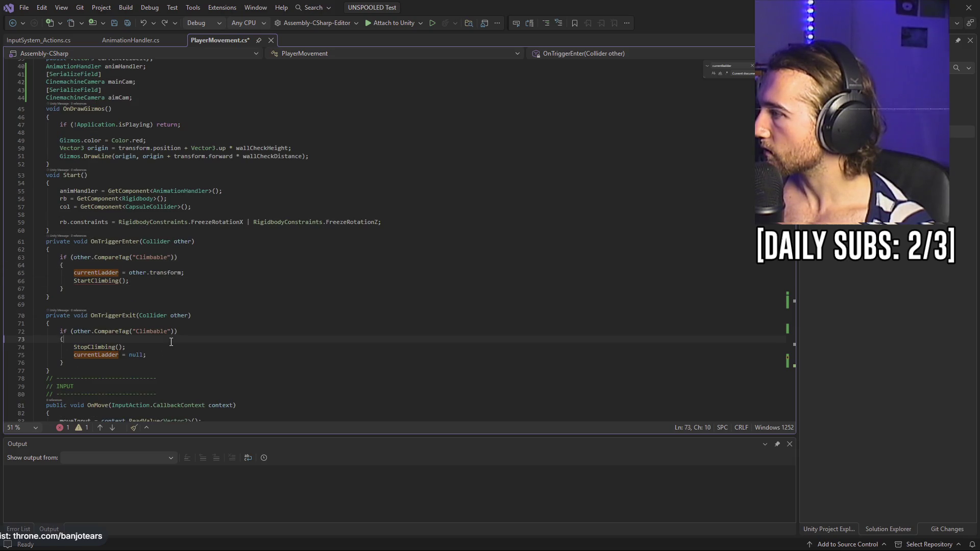
- Delete the RaycastHit wallHit parameter and the ladderNormal line from StartClimbing
scroll(349, 275, "down", 20)
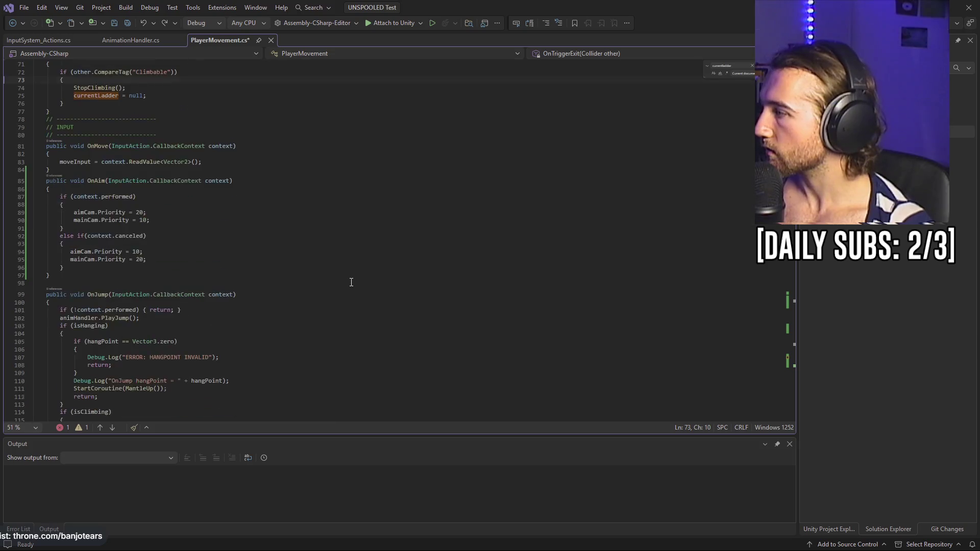
scroll(349, 274, "down", 20)
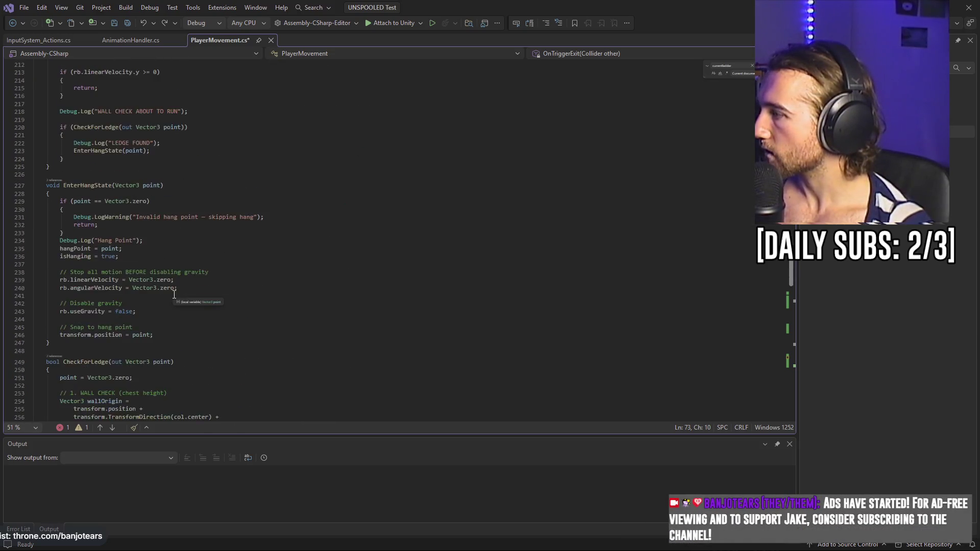
scroll(120, 271, "down", 18)
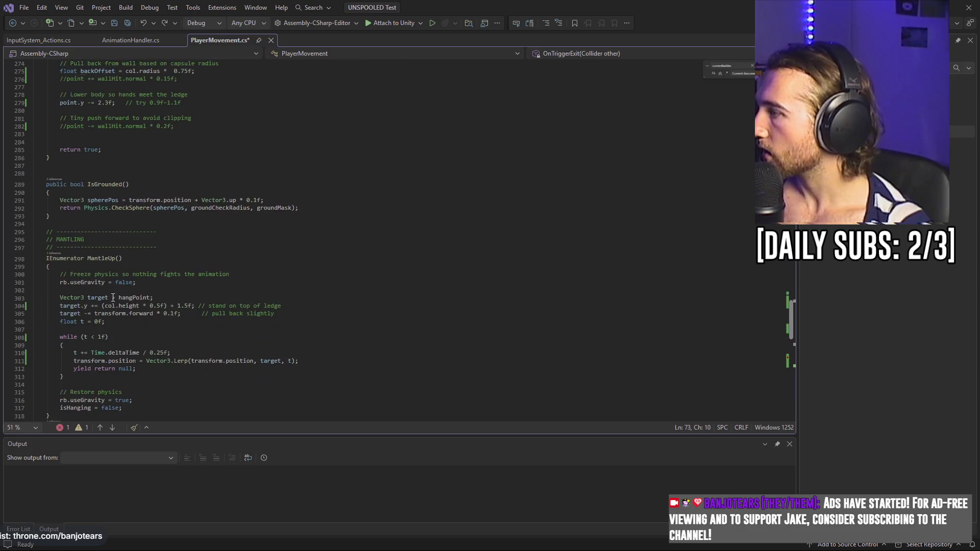
scroll(139, 299, "down", 5)
left_click_drag(173, 234, 110, 233)
key("BackSpace")
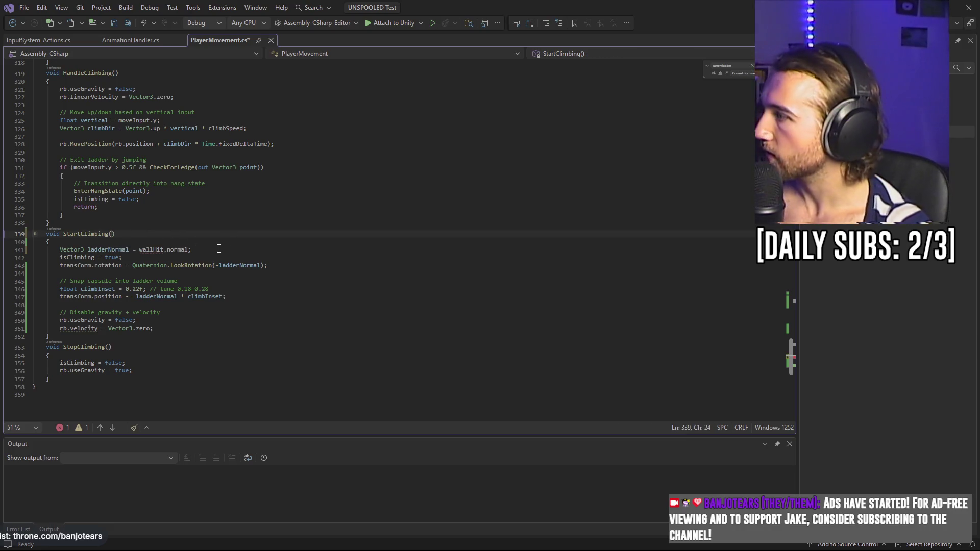
left_click(18, 250)
key("BackSpace")
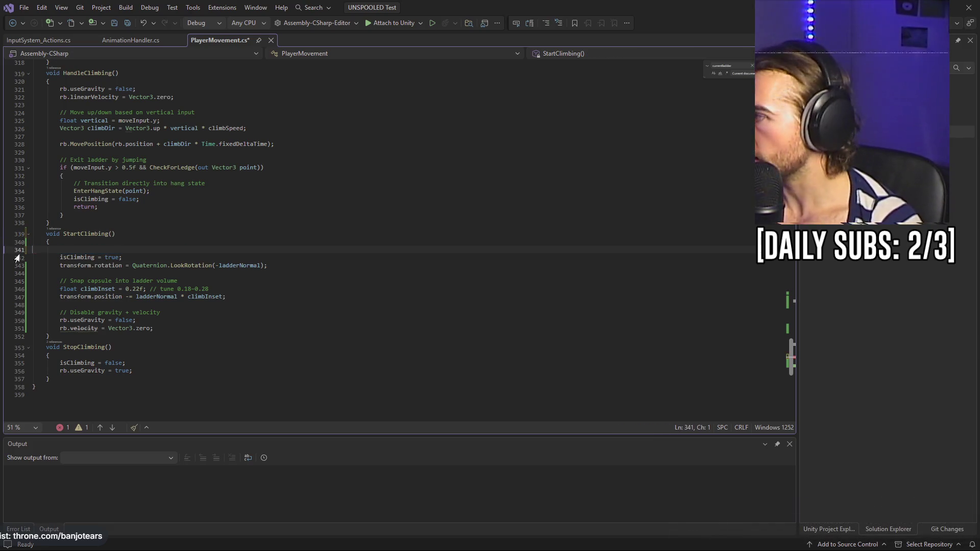
- Remove the leftover blank line in StartClimbing and save PlayerMovement.cs
key("BackSpace")
key("ctrl+s")
scroll(307, 232, "up", 15)
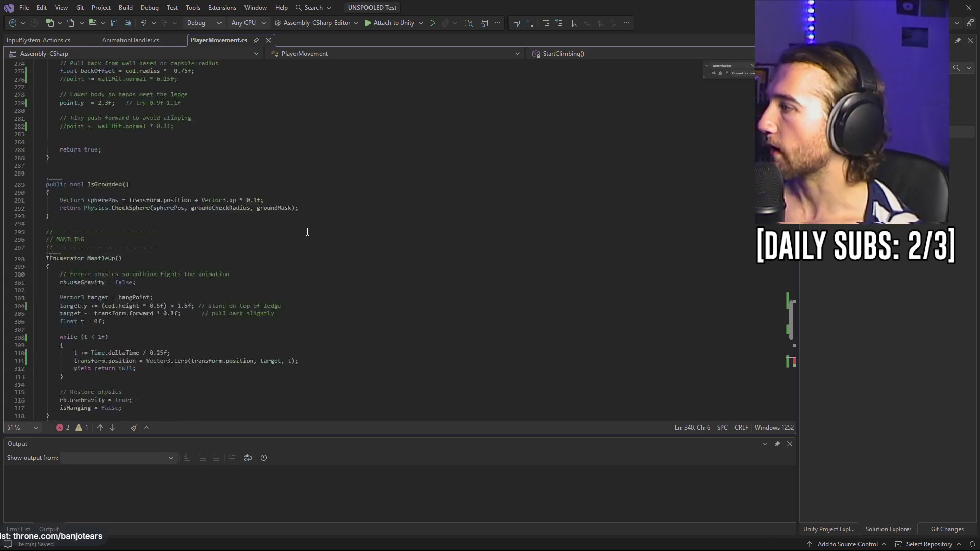
scroll(307, 232, "up", 20)
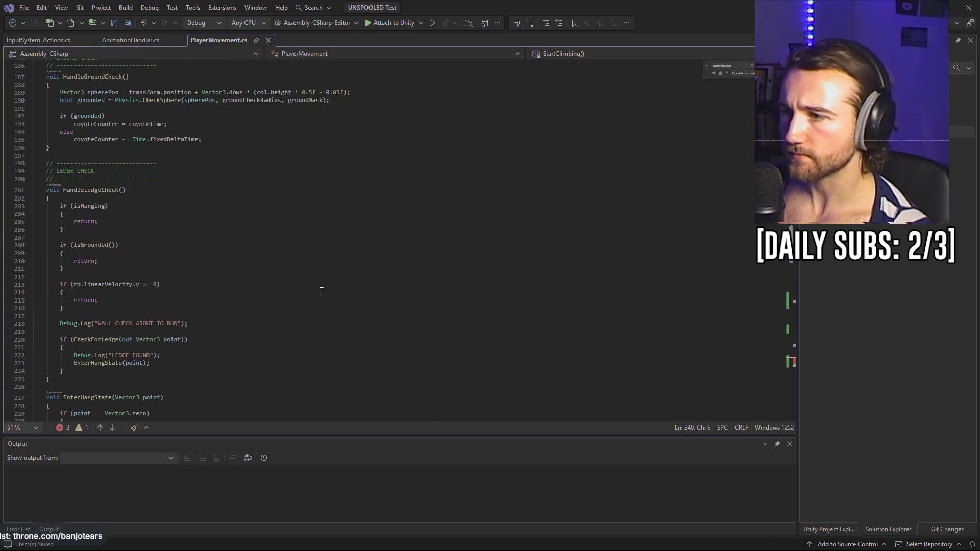
scroll(322, 291, "up", 20)
scroll(196, 271, "up", 20)
- Open a new line after the currentLadder assignment in OnTriggerEnter
scroll(195, 266, "up", 10)
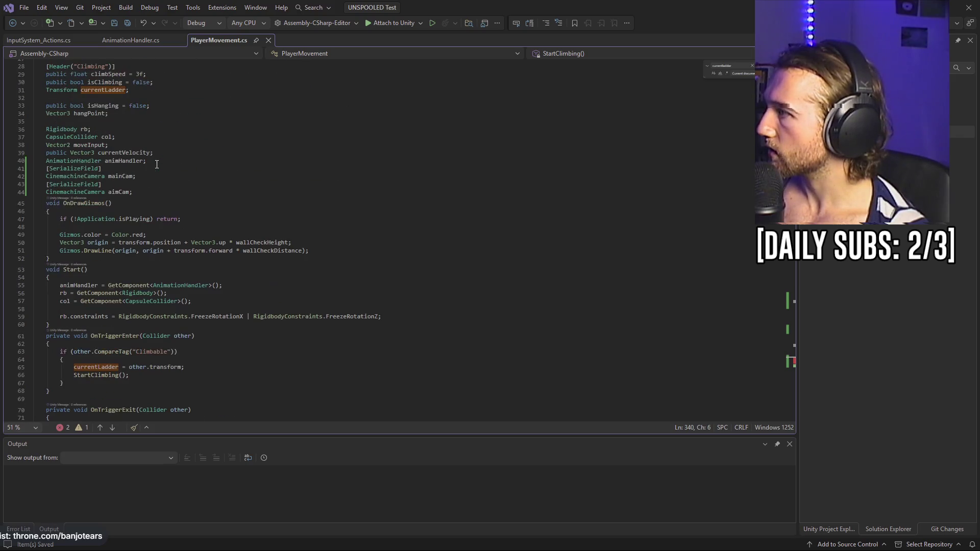
scroll(224, 316, "down", 4)
left_click(220, 281)
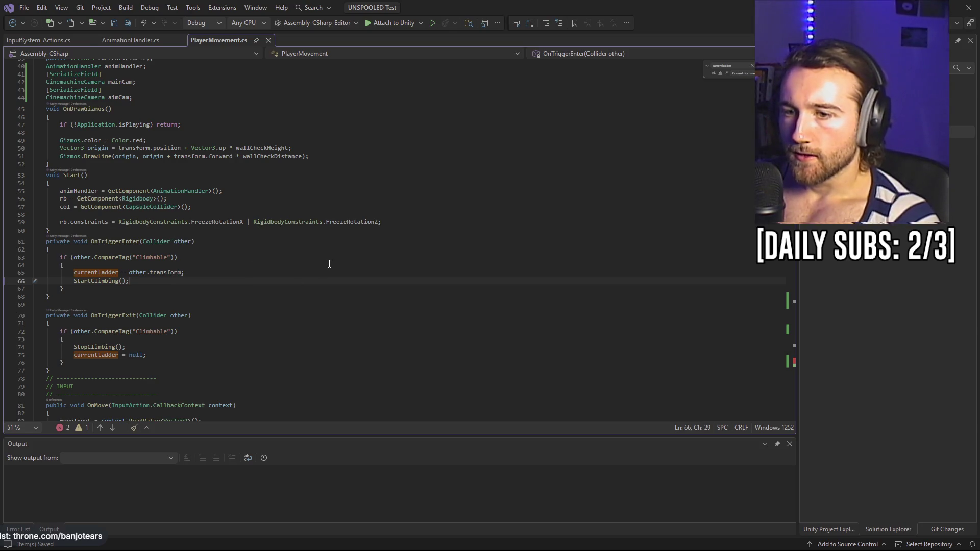
left_click(225, 274)
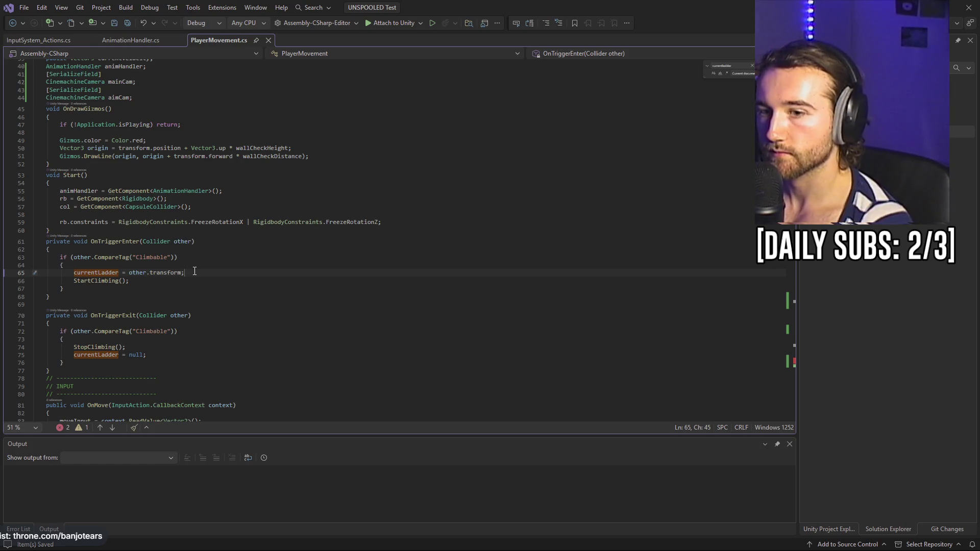
key("Return")
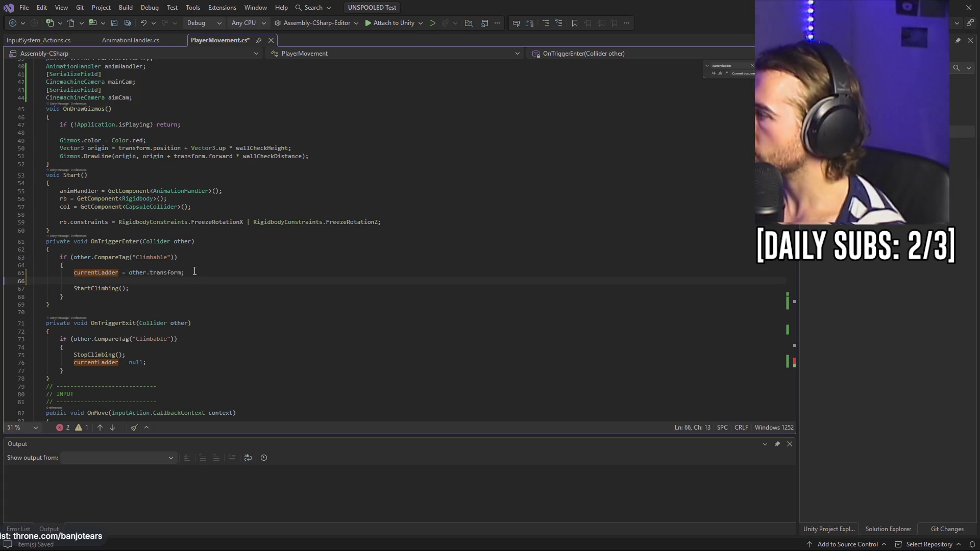
- Type a Vector3 ladderNormal declaration ending in forward; after currentLadder, and save
type("Vector3")
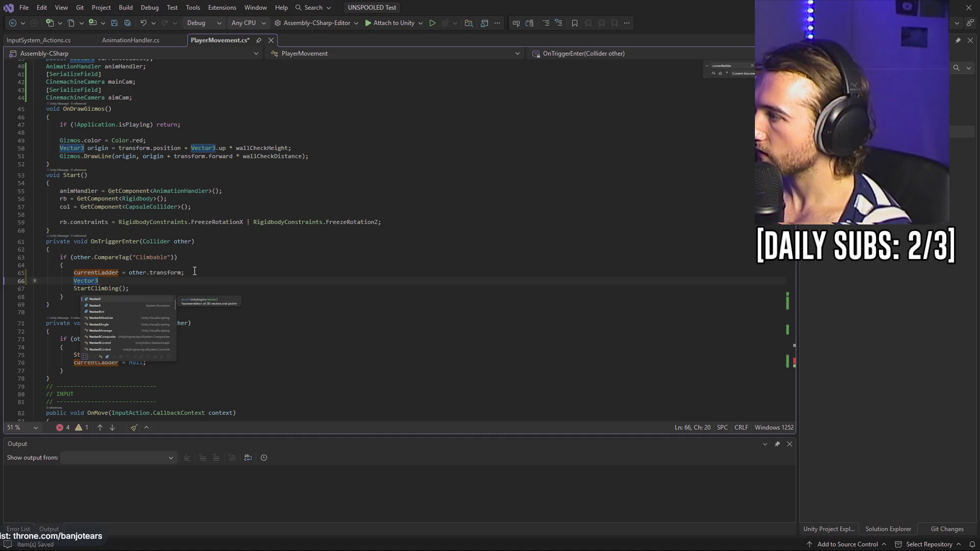
type(",")
key("BackSpace")
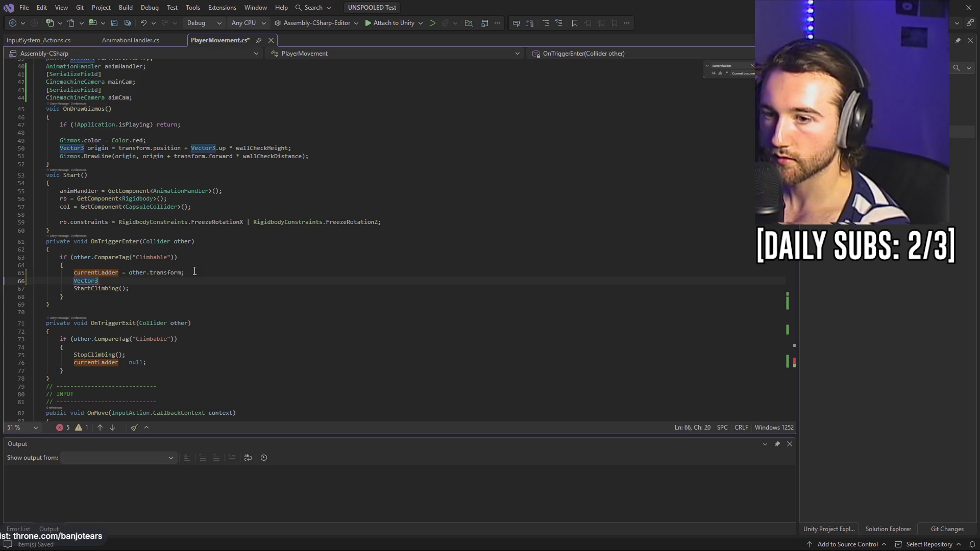
type("ladderNormal = ")
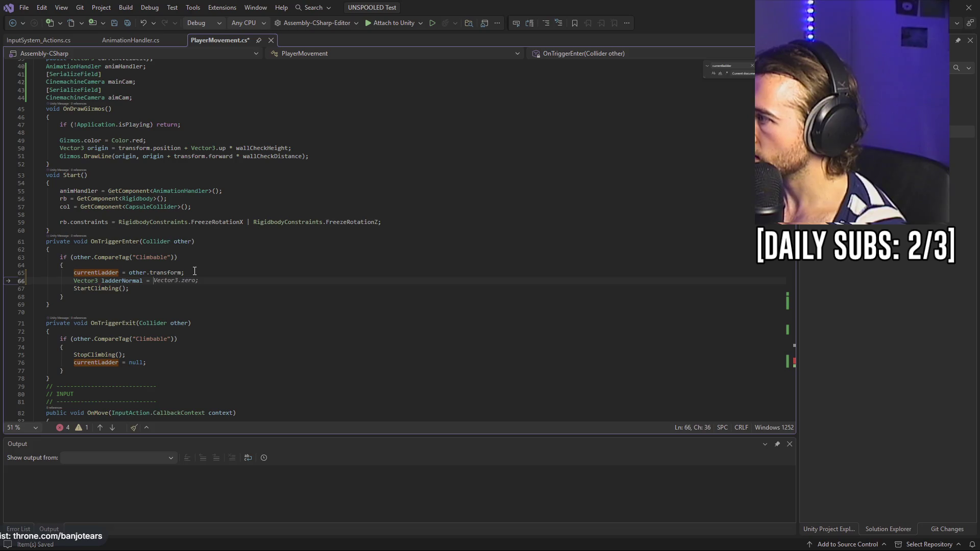
type("other")
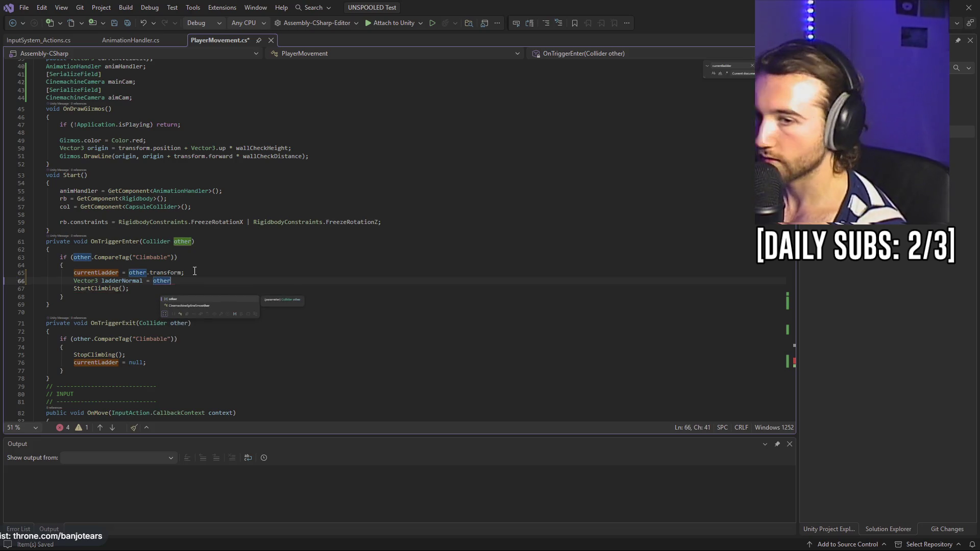
type(".")
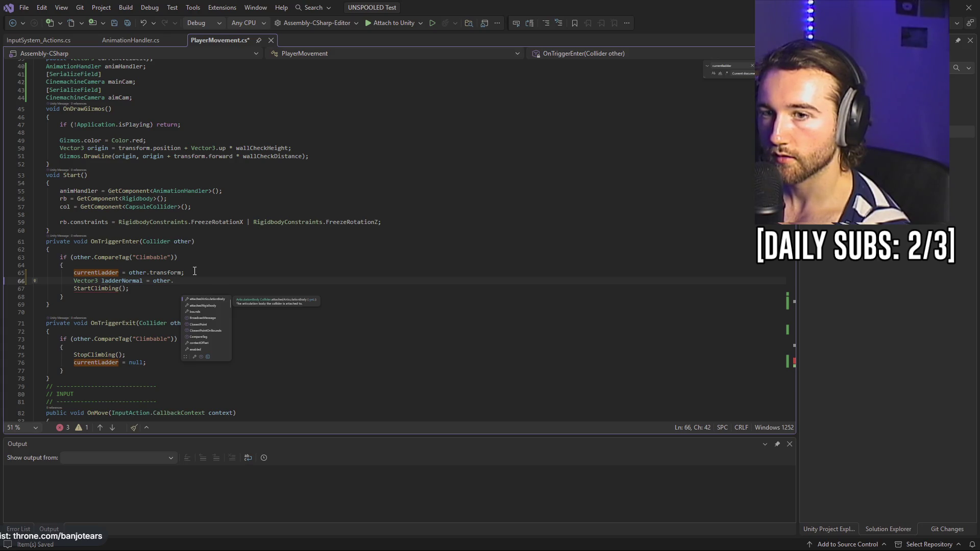
type("Vector3")
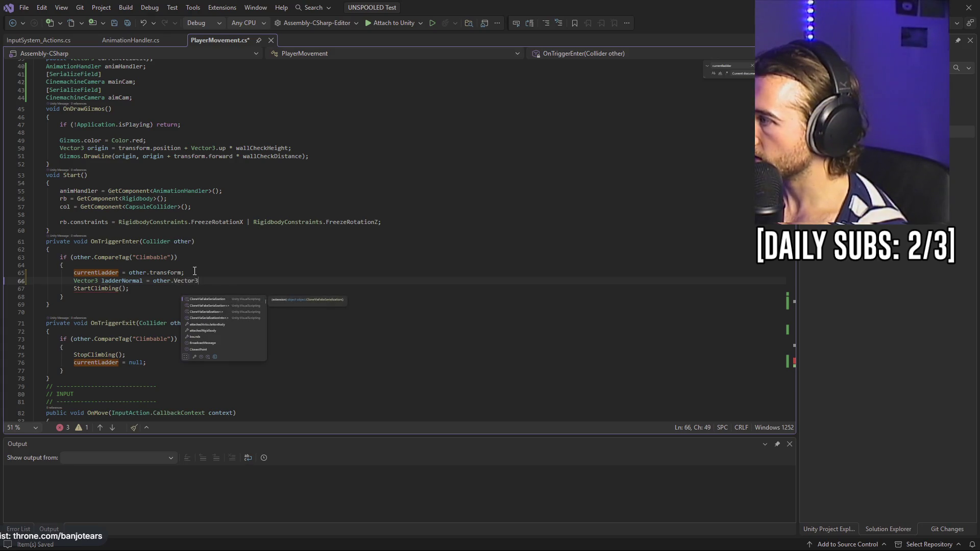
type(".noem")
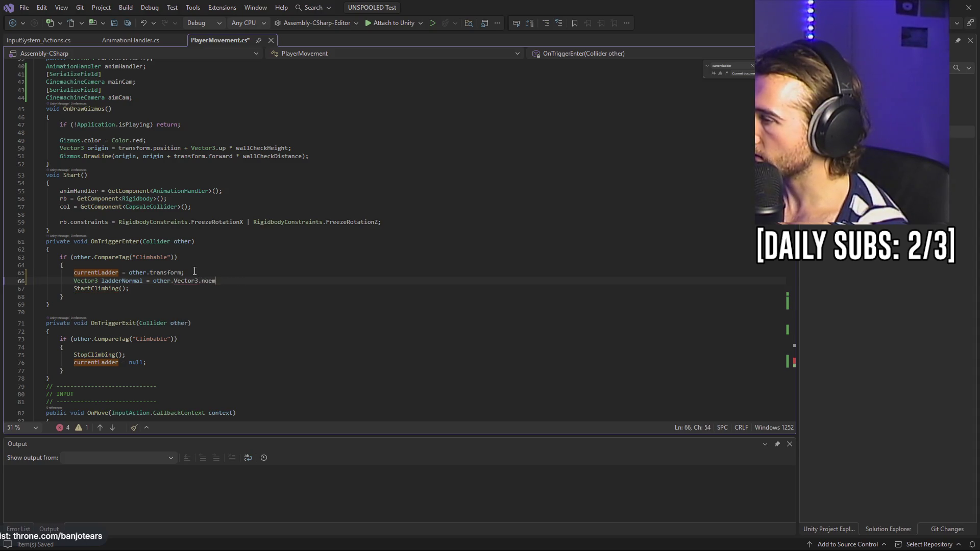
key("BackSpace")
key("BackSpace")
key("BackSpace")
key("BackSpace")
type("forward;")
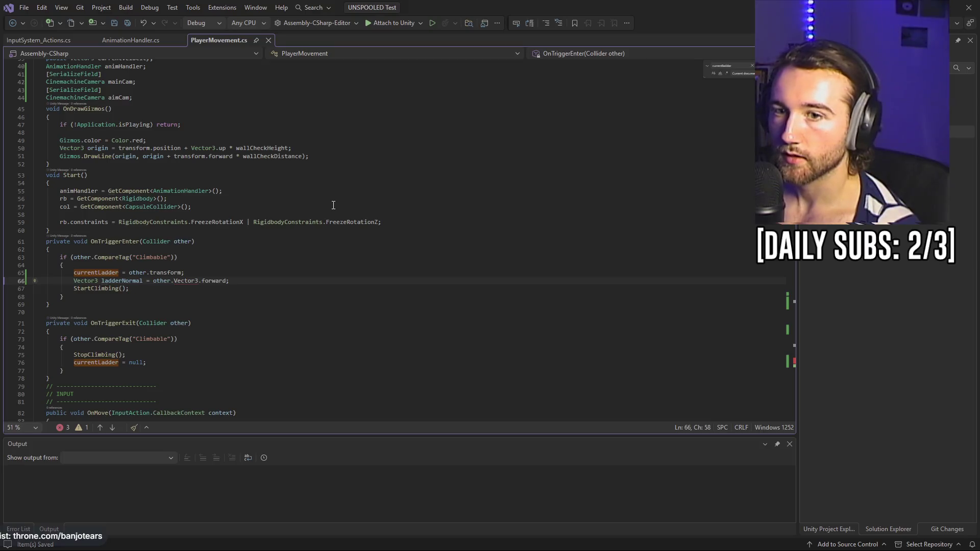
key("ctrl+s")
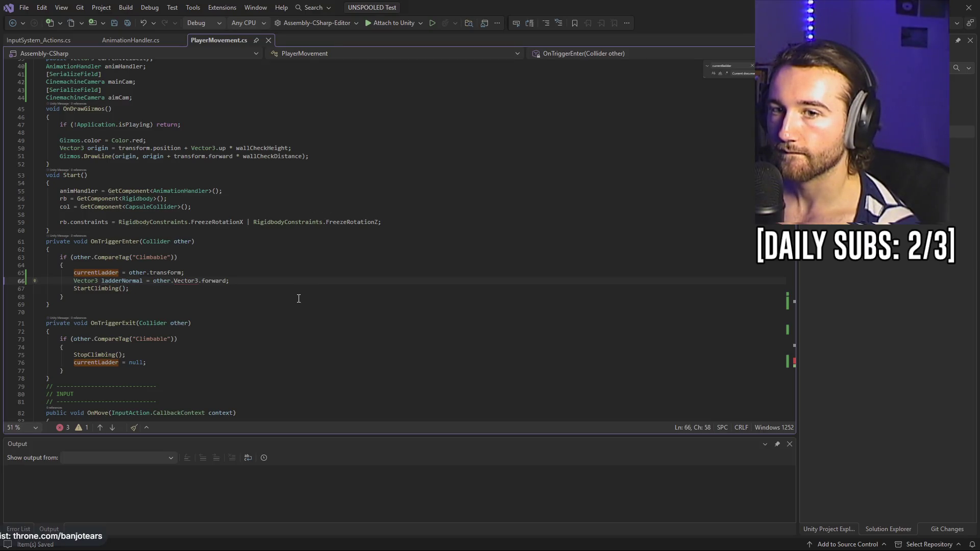
- Insert other.transform into the ladderNormal assignment on line 66, replacing gameObject
left_click(170, 288)
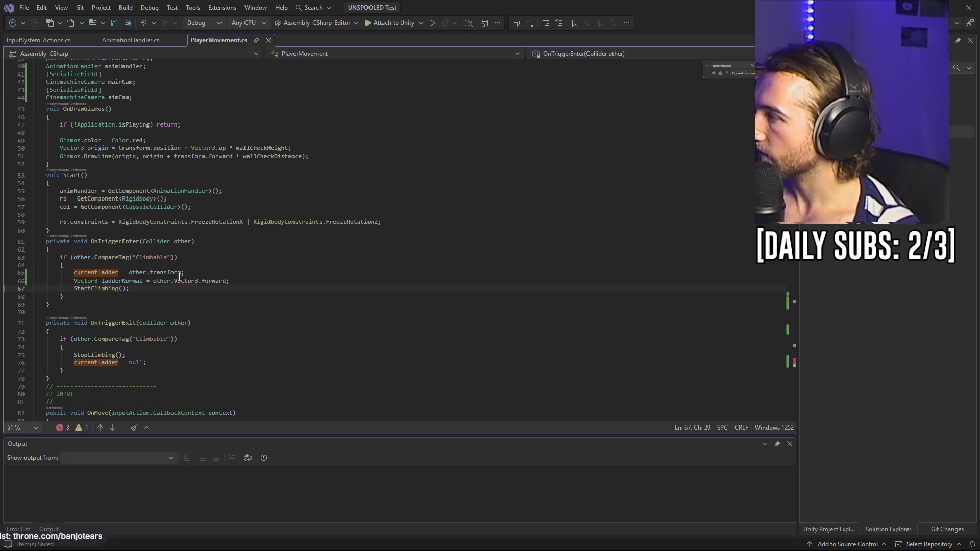
scroll(176, 278, "up", 4, "ctrl")
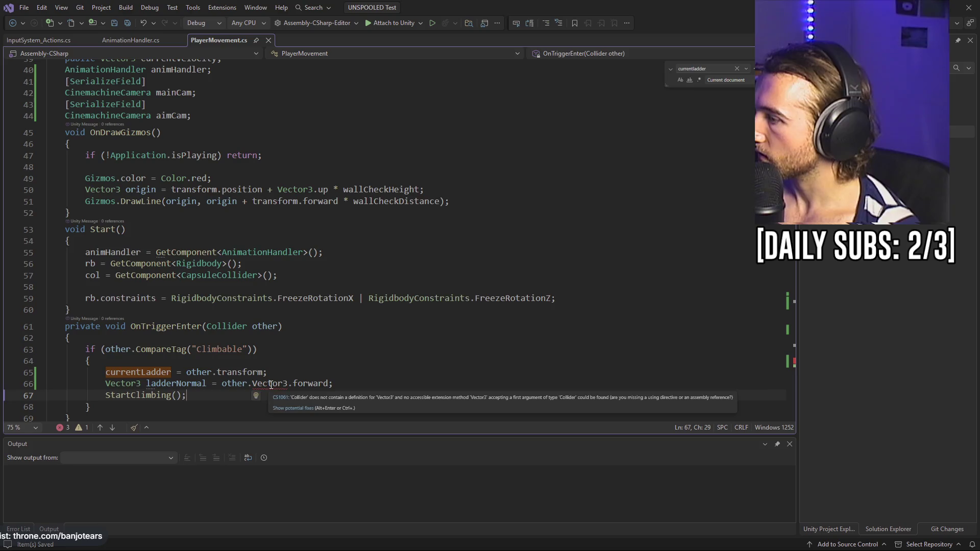
scroll(271, 385, "down", 2, "ctrl")
left_click(208, 327)
type(".gameObject.")
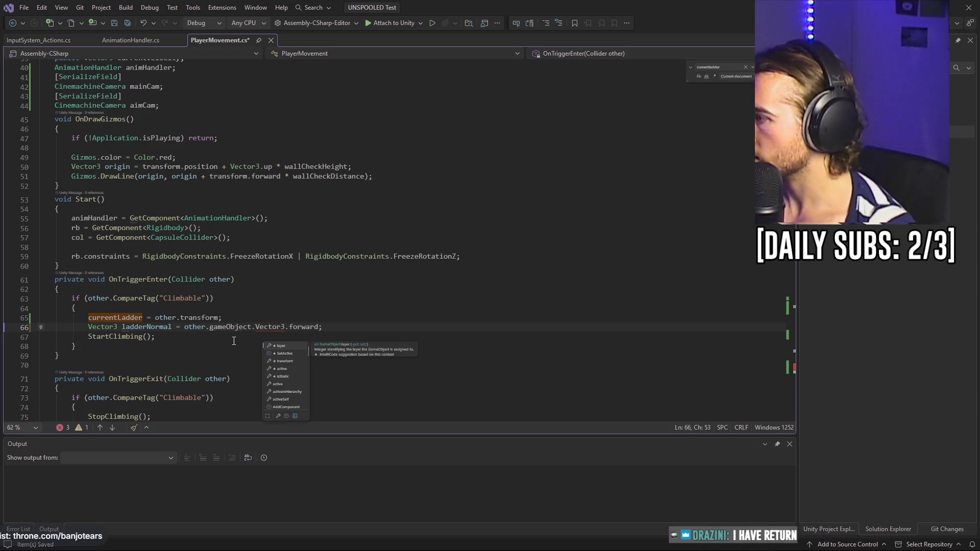
key("ctrl+minus")
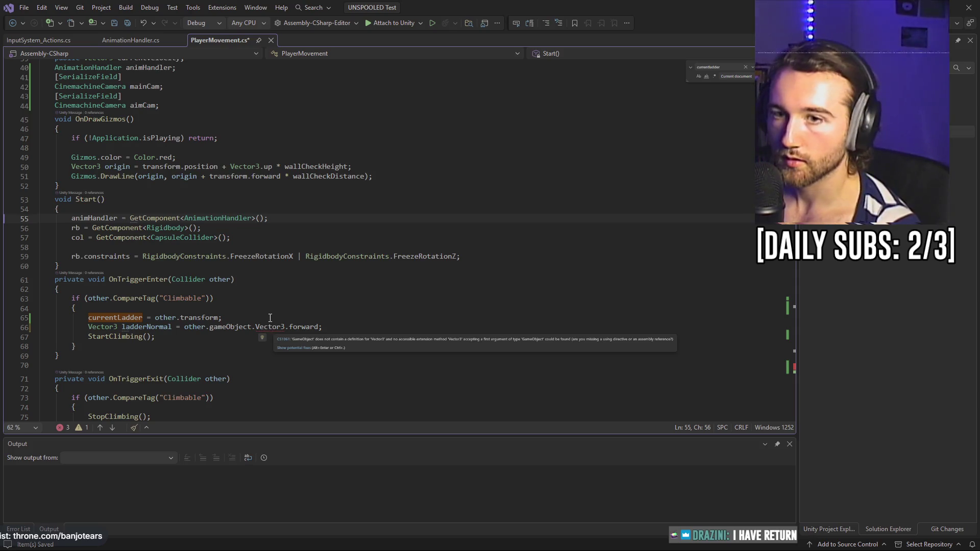
double_click(245, 327)
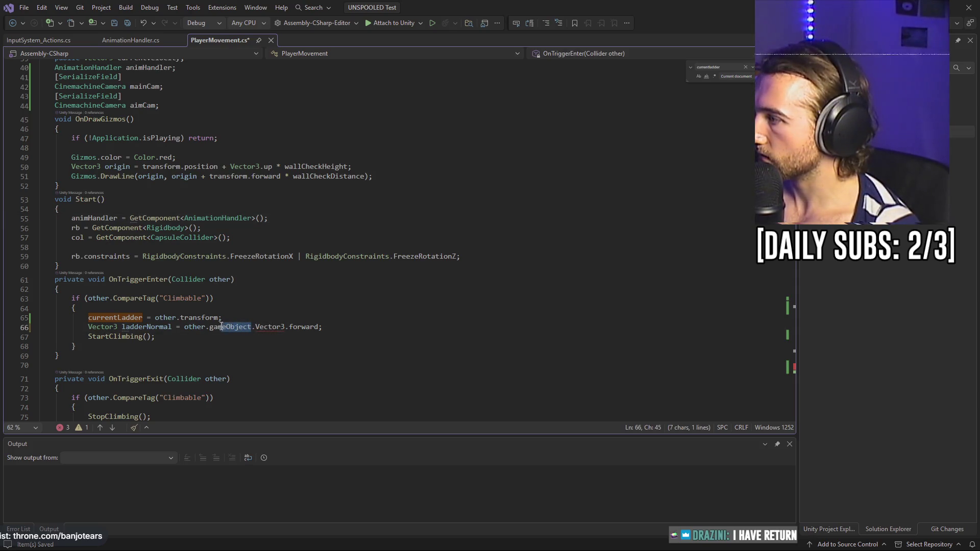
type("tramsfpr,")
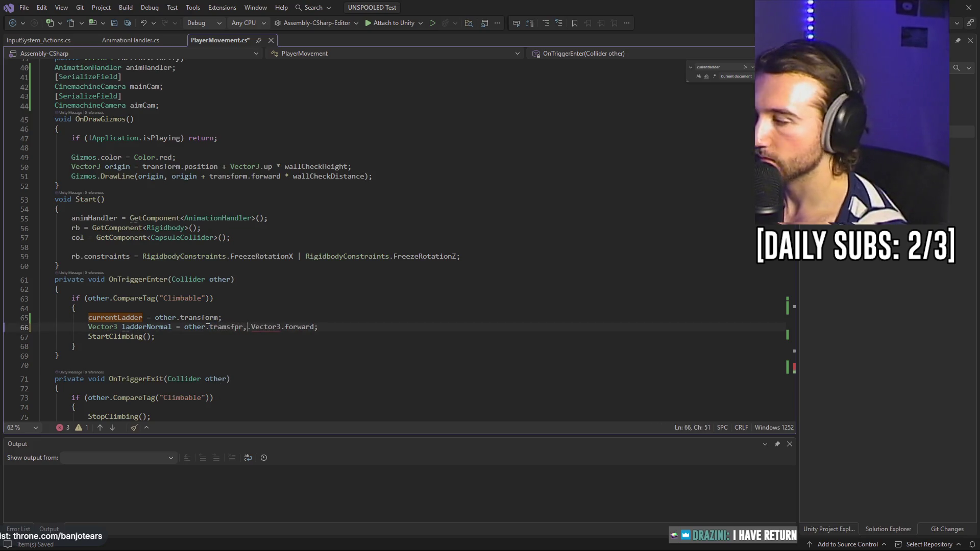
key("BackSpace")
key("BackSpace")
key("BackSpace")
type("na")
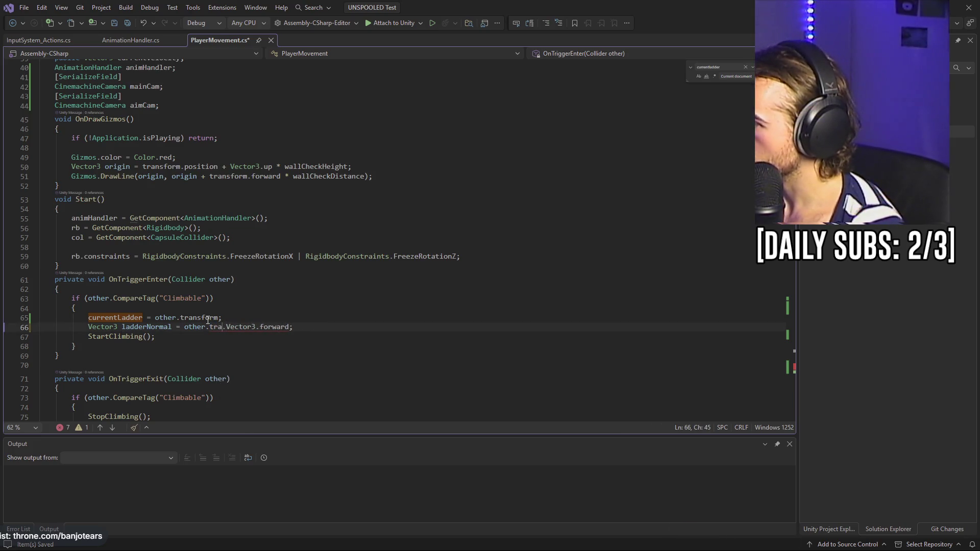
key("BackSpace")
type("sform")
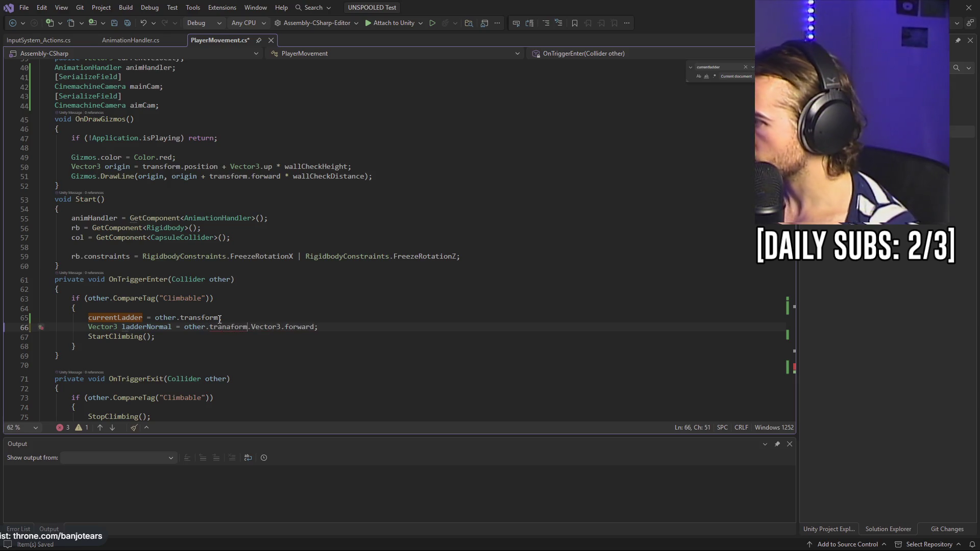
- Fix the tranaform typo and remove the leftover Vector3., leaving other.transform.forward, then save
left_click(234, 326)
key("BackSpace")
type("s")
key("Up")
key("Up")
key("Up")
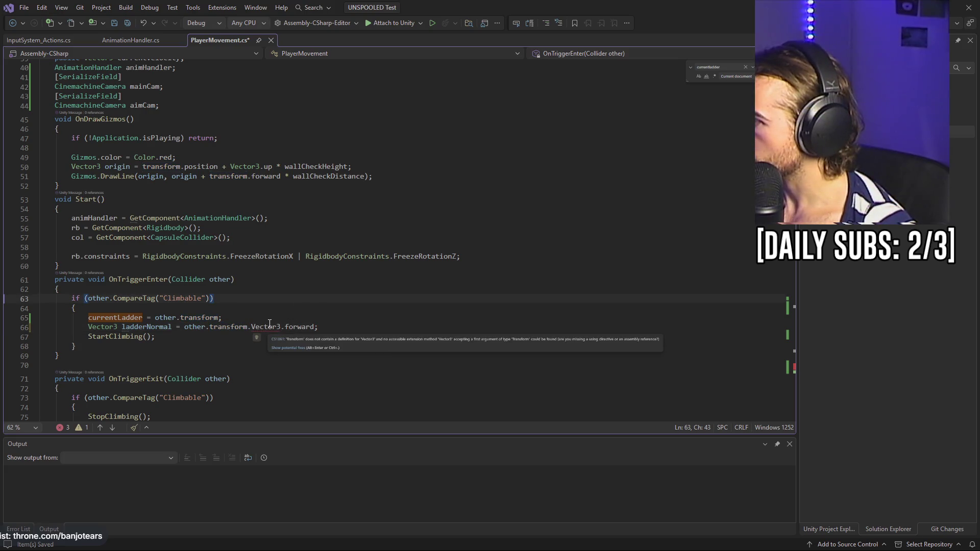
double_click(265, 327)
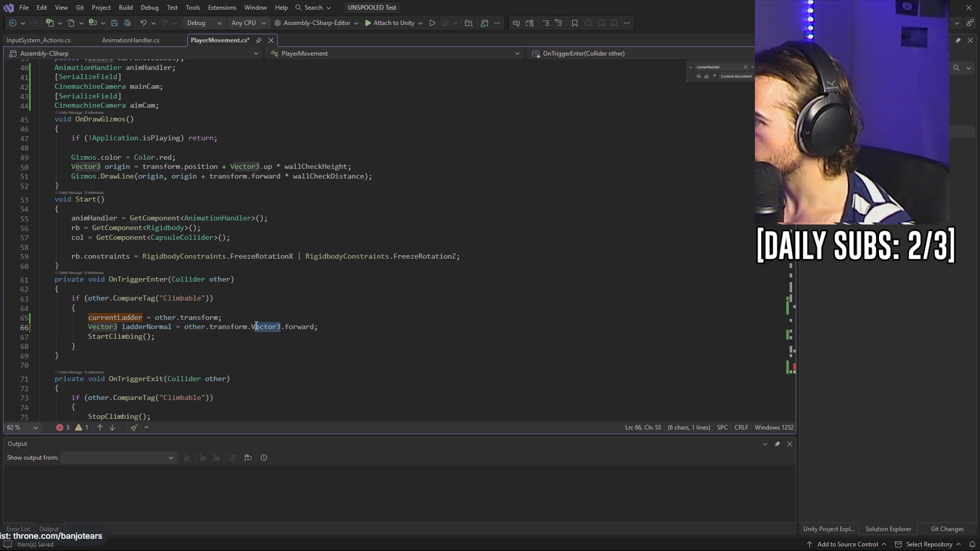
key("BackSpace")
key("BackSpace")
triple_click(367, 326)
left_click(366, 313)
key("ctrl+s")
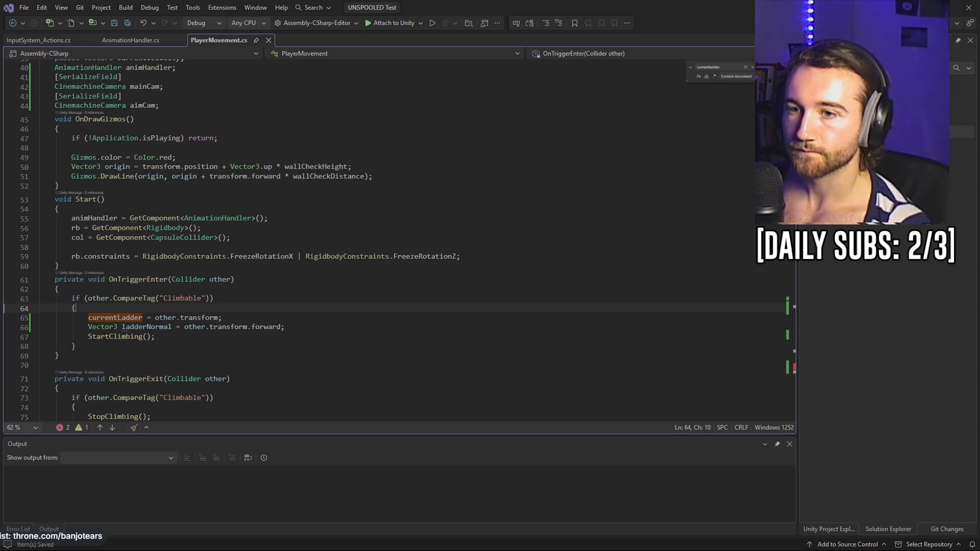
left_click(210, 328)
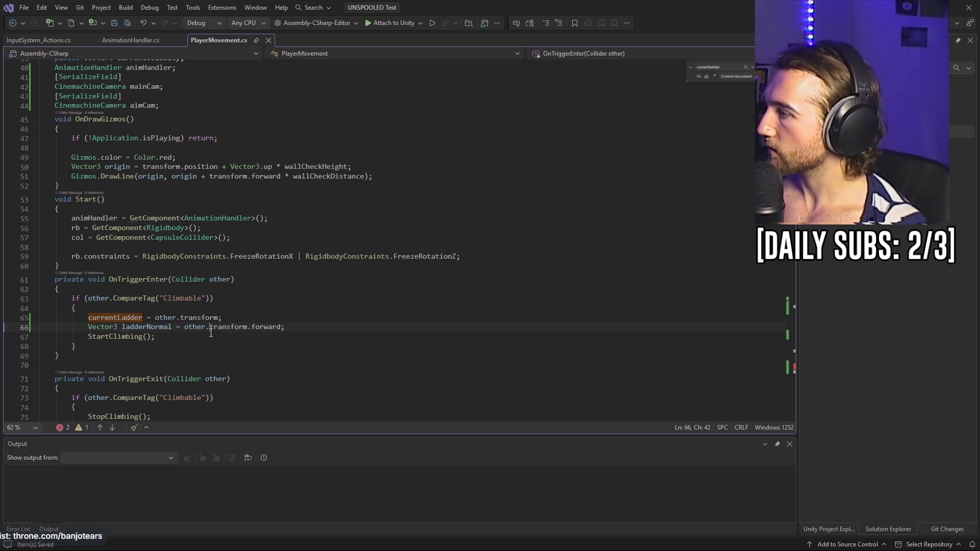
key("ctrl+shift+Left")
key("ctrl+shift+Left")
key("ctrl+shift+Left")
key("Left")
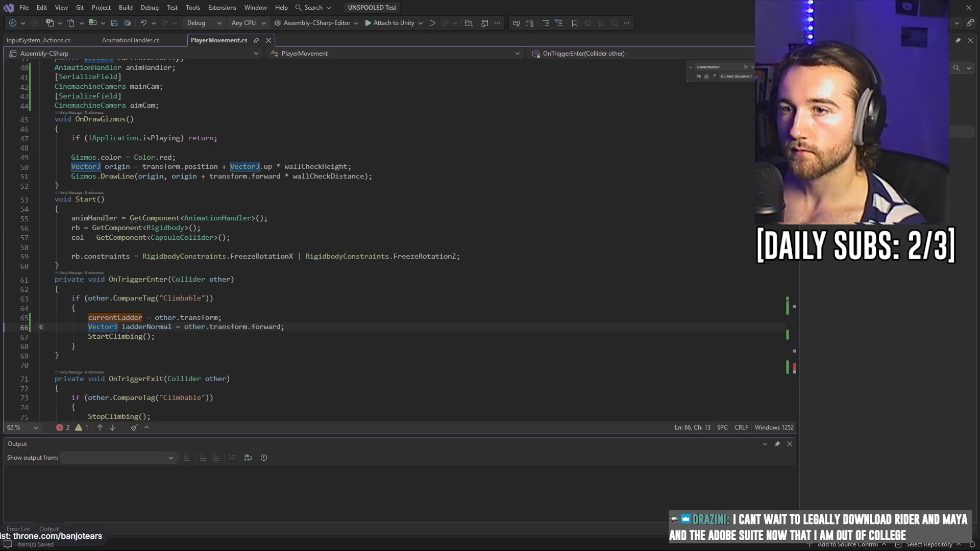
- Add a 'Vector3 ladderNormal;' field below the currentLadder declaration and save
left_click(139, 318)
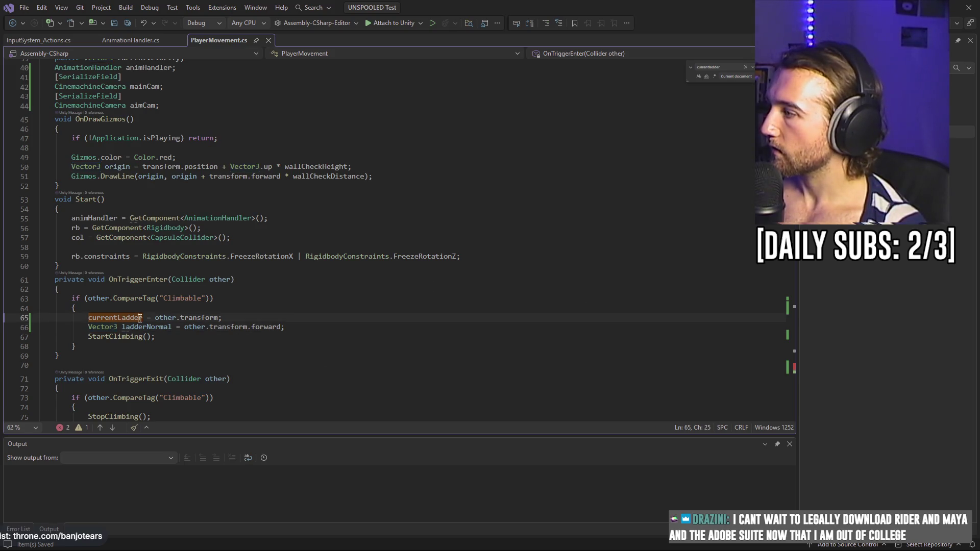
scroll(143, 171, "up", 5)
scroll(143, 171, "up", 4)
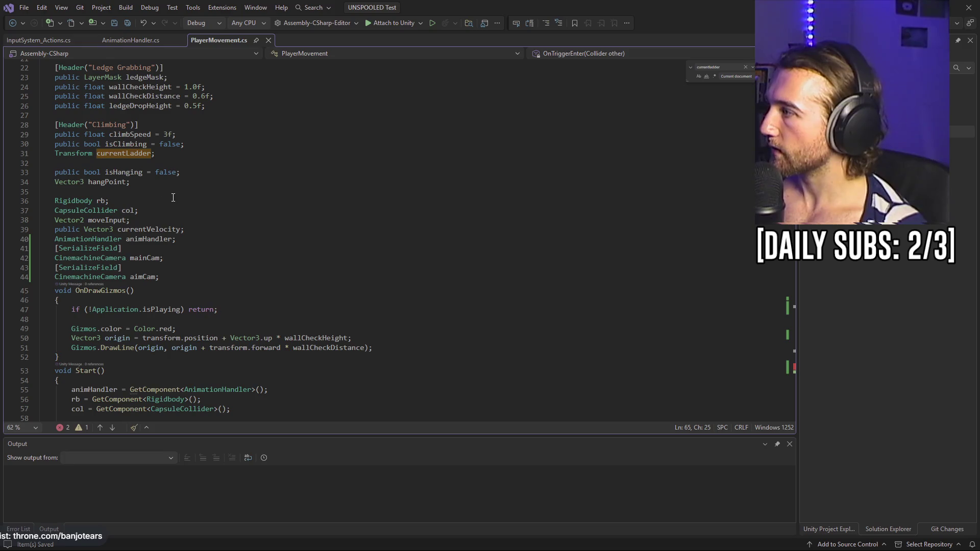
left_click(156, 242)
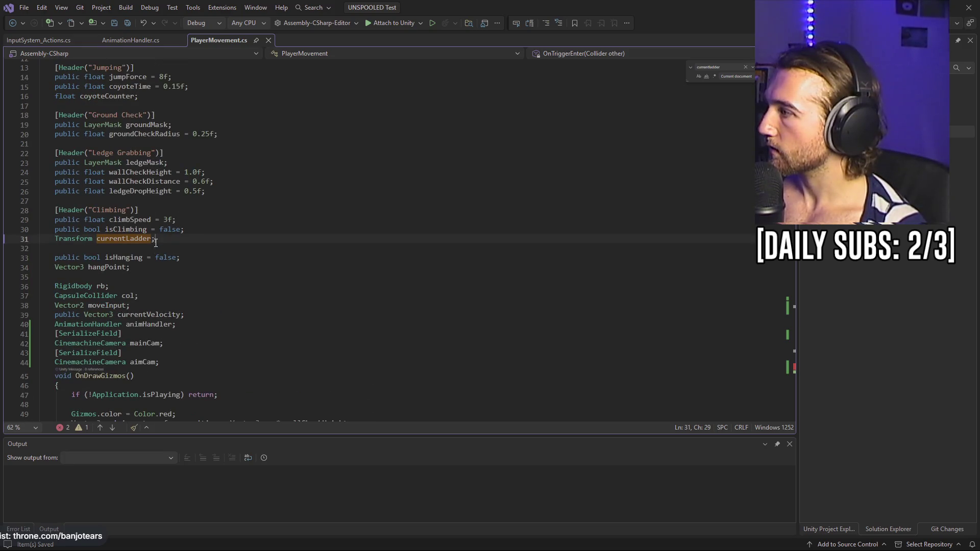
key("Return")
type("Vector3 ")
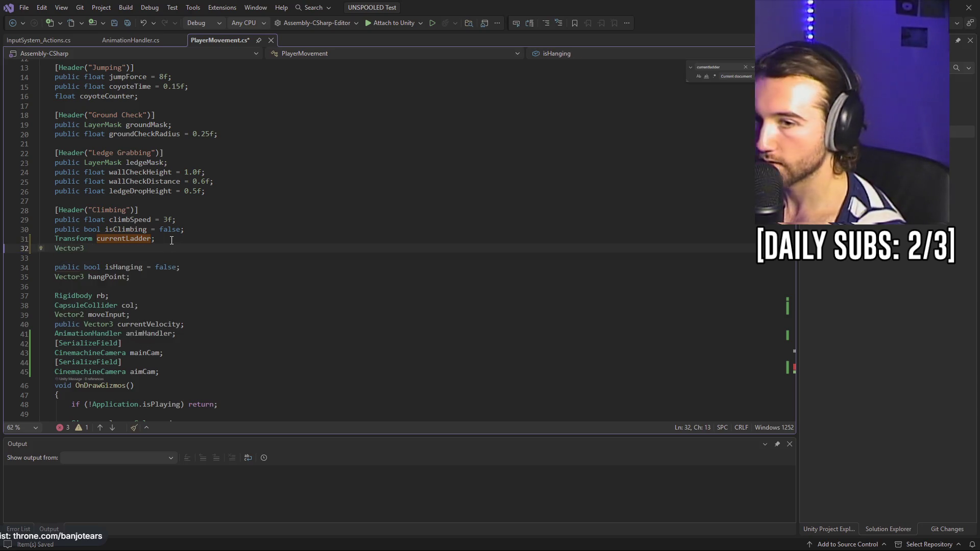
type("ladderNormal;")
key("ctrl+s")
- Drop the Vector3 type from OnTriggerEnter's ladderNormal line so it assigns the field
scroll(137, 295, "down", 11)
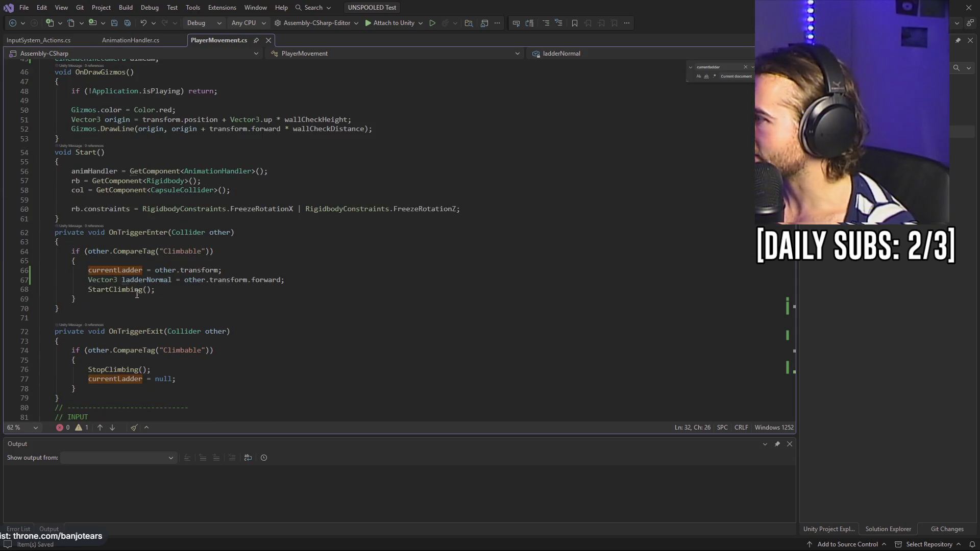
left_click_drag(120, 279, 87, 278)
key("BackSpace")
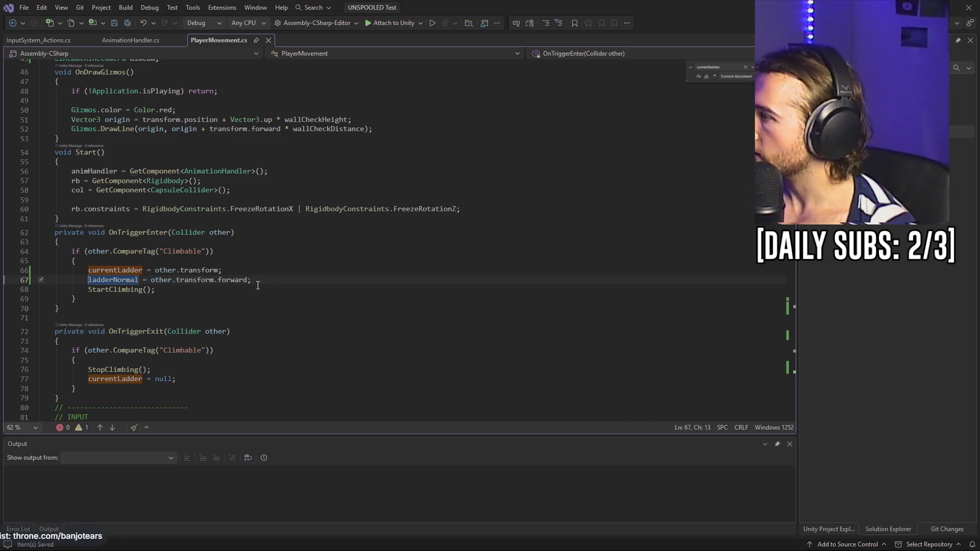
- Review the StartClimbing method, then return to the Unity editor
scroll(315, 269, "down", 5)
scroll(316, 268, "down", 20)
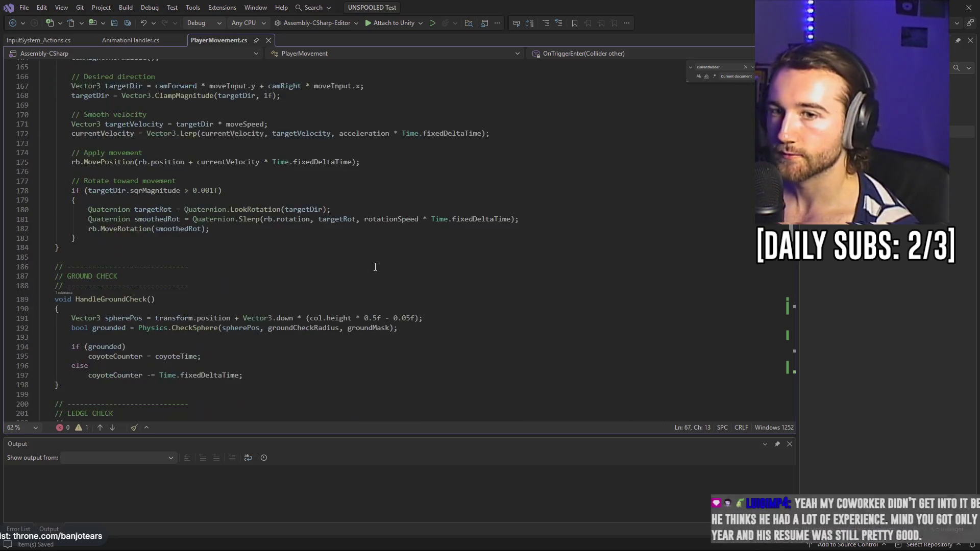
scroll(376, 267, "down", 19)
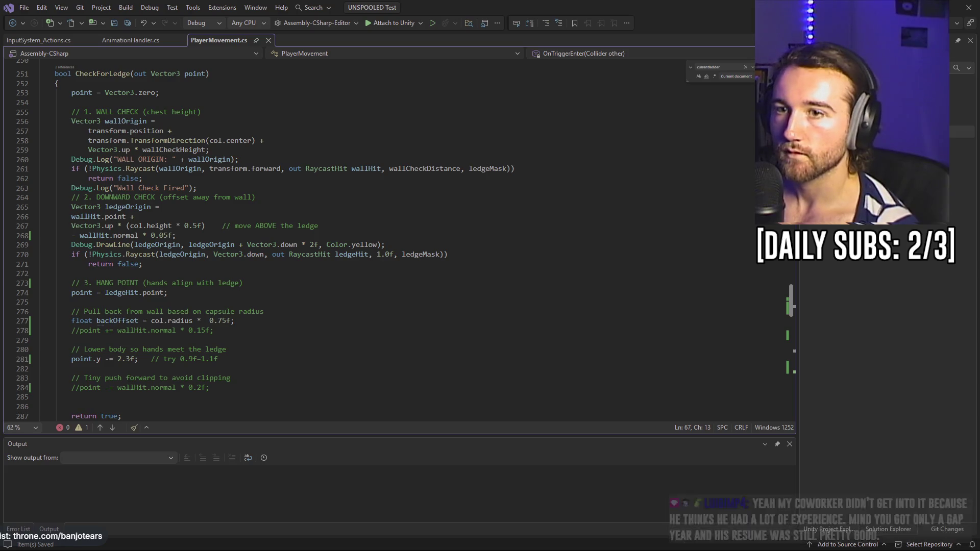
scroll(545, 249, "down", 20)
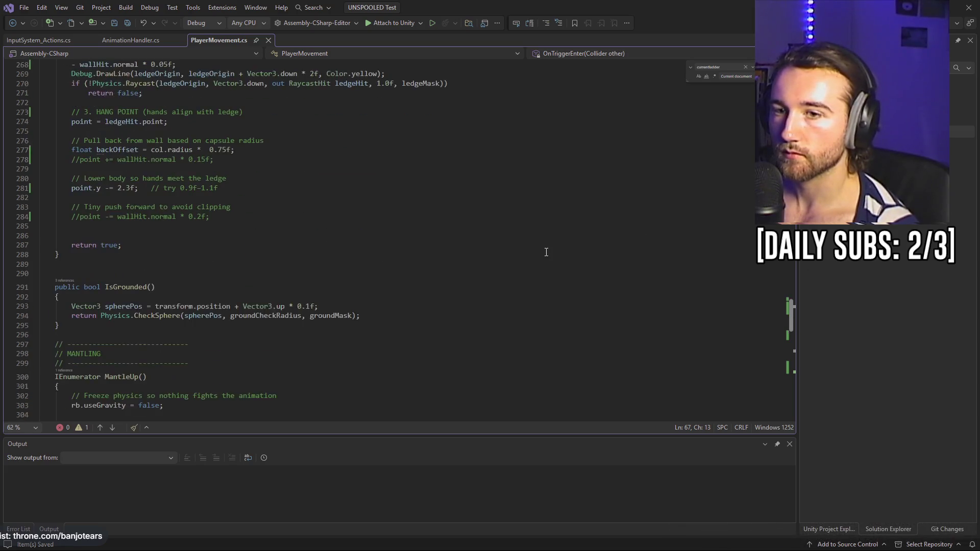
scroll(252, 302, "down", 2)
scroll(307, 245, "up", 2)
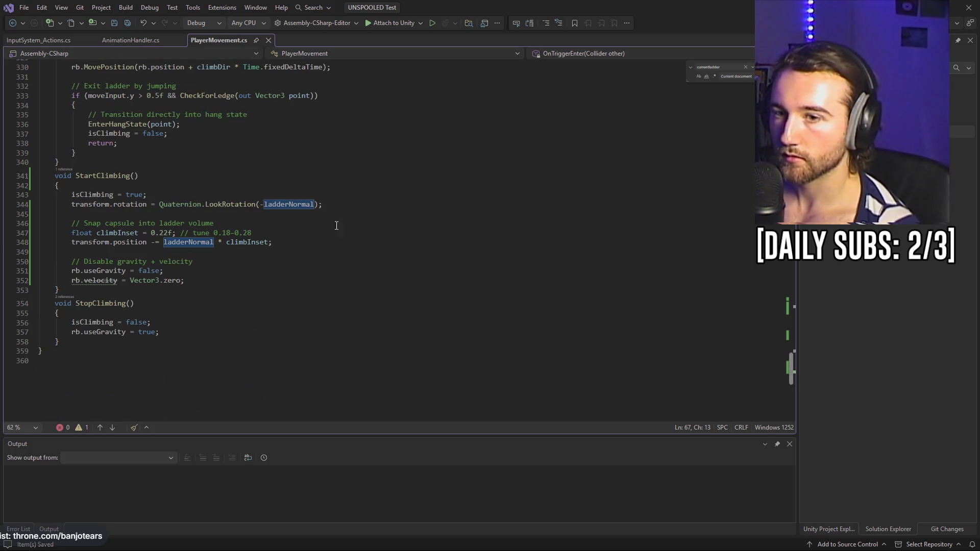
left_click(313, 242)
left_click(286, 215)
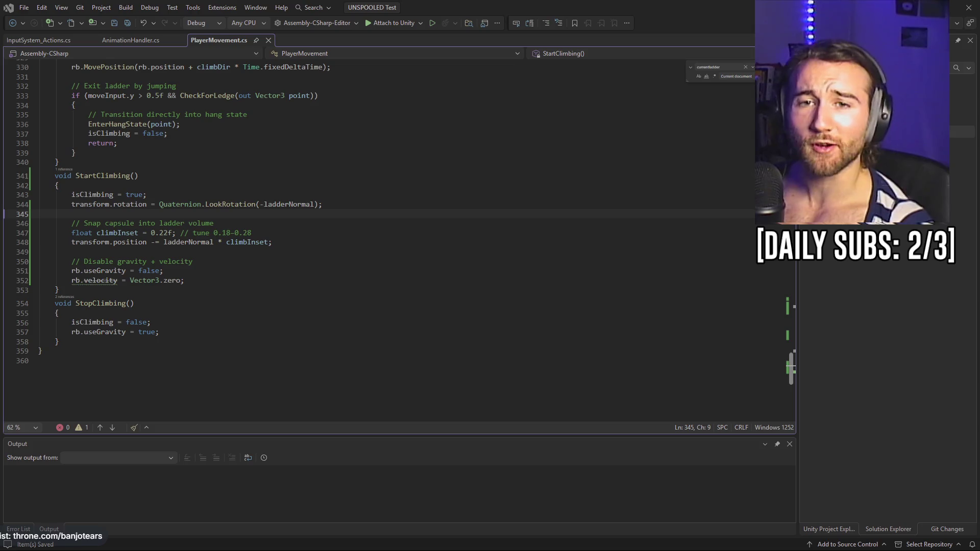
key("alt+Tab")
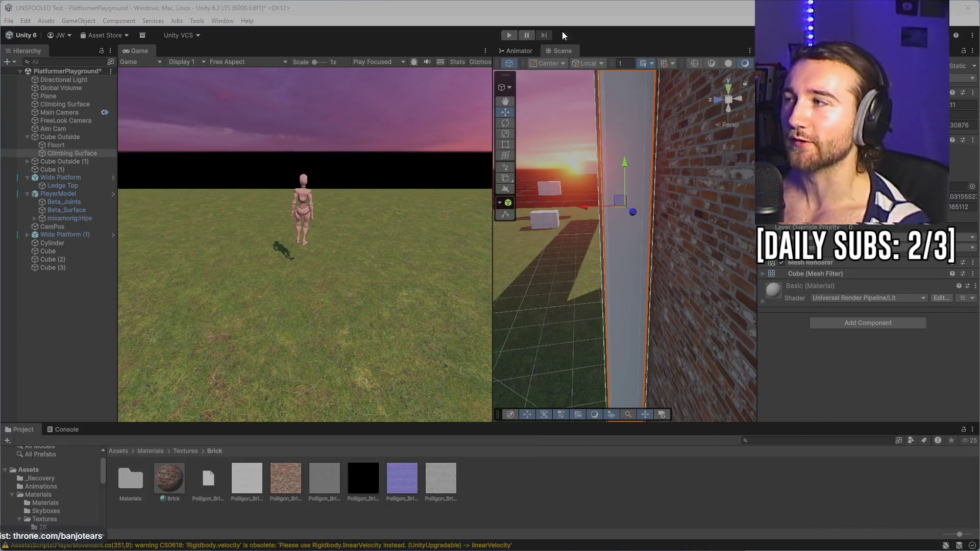
- Enter play mode, answering No to the Script Updating Consent dialog
left_click(509, 34)
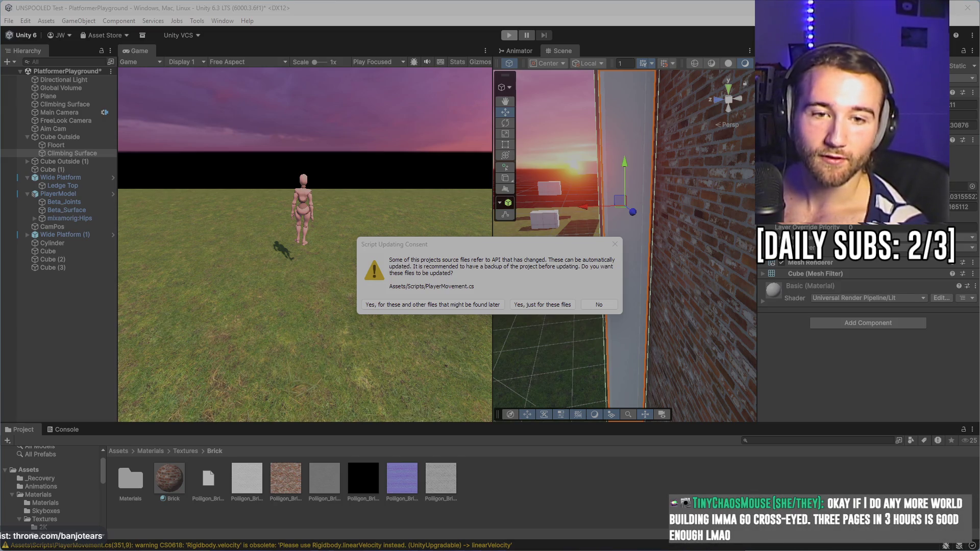
left_click(605, 302)
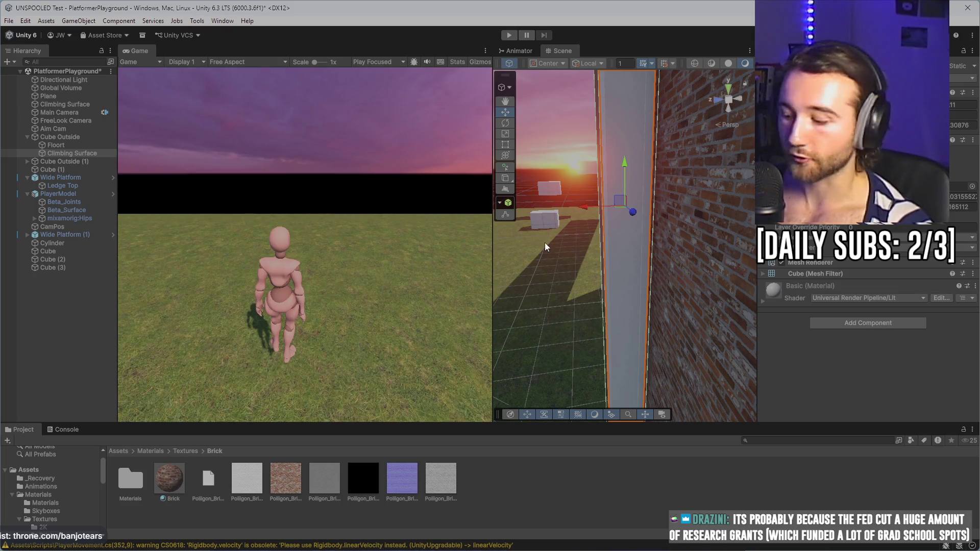
left_click(508, 35)
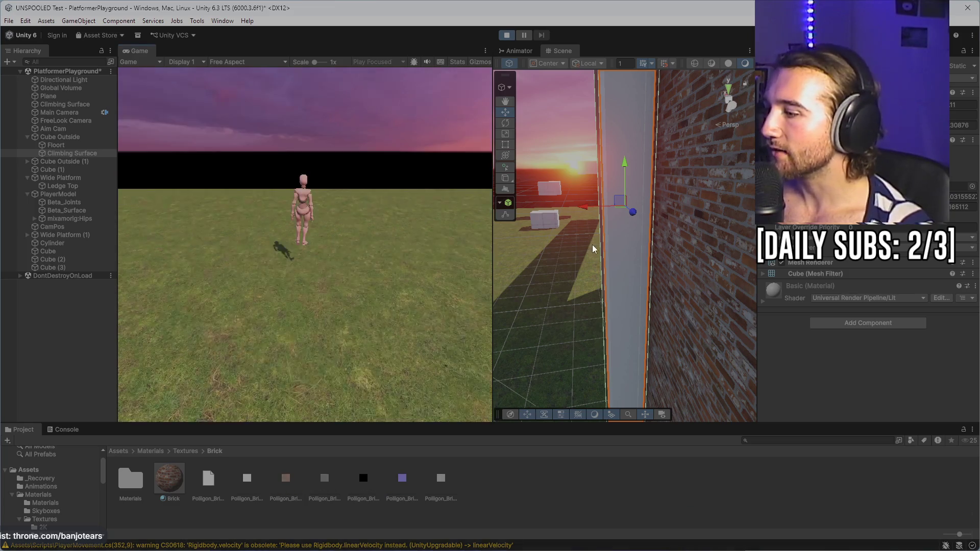
- Run the character at the brick wall, repeatedly climbing and dropping off, then stop
key("w")
key("w")
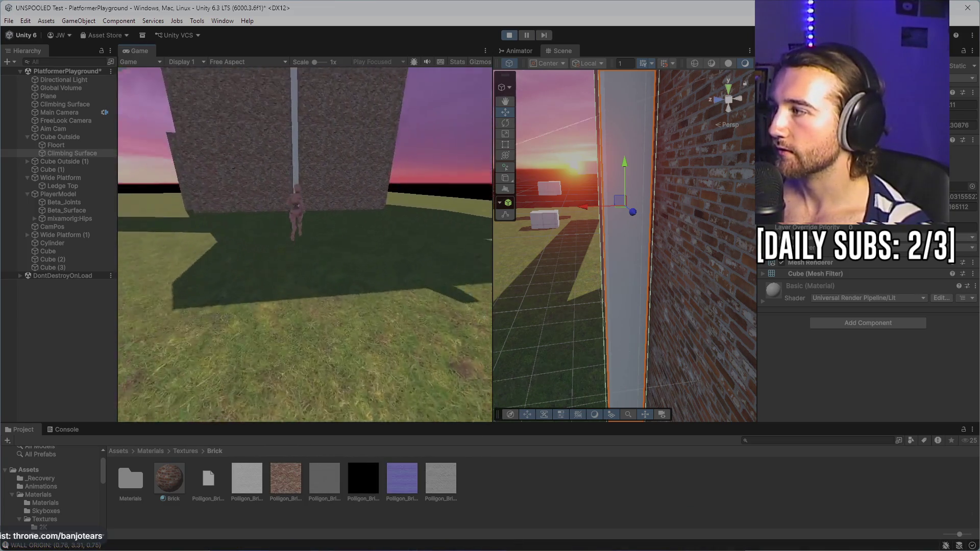
key("w")
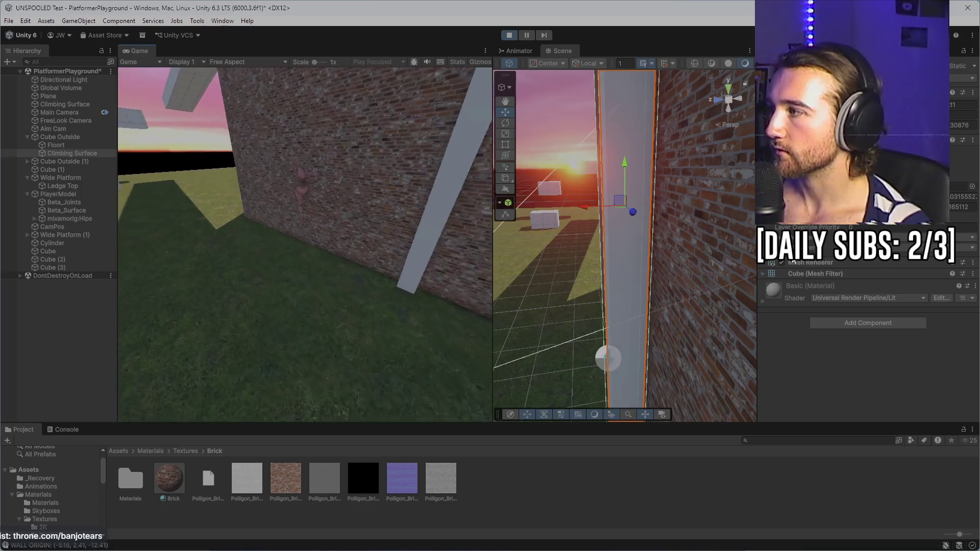
key("w")
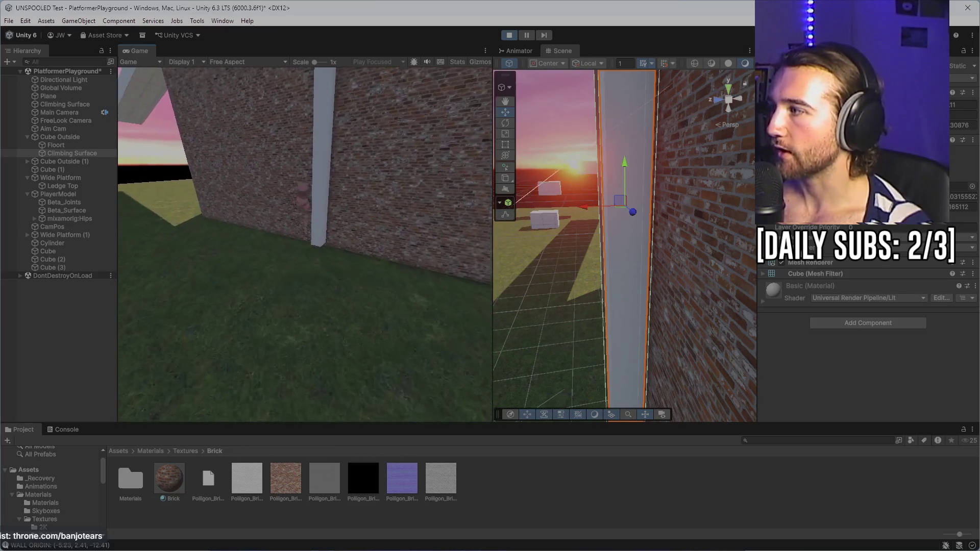
key("w")
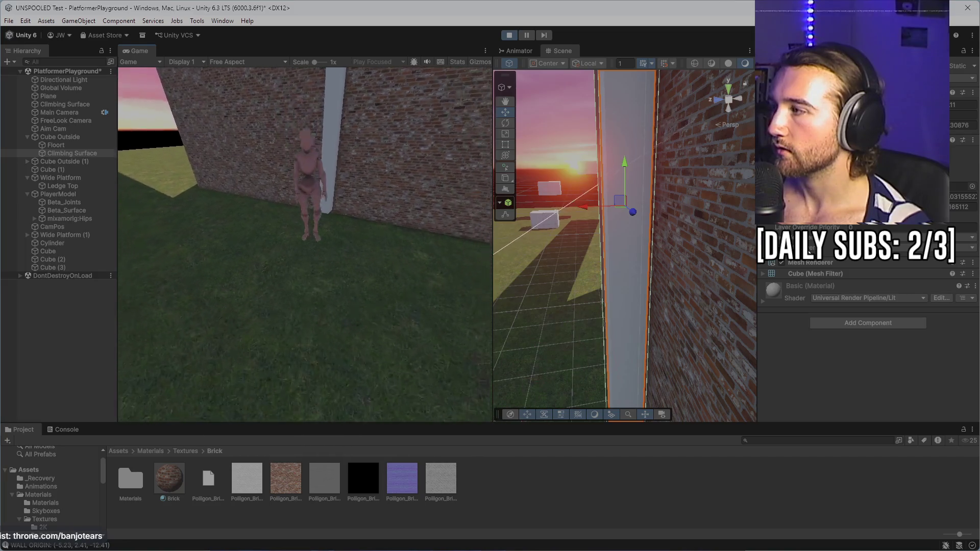
key("w")
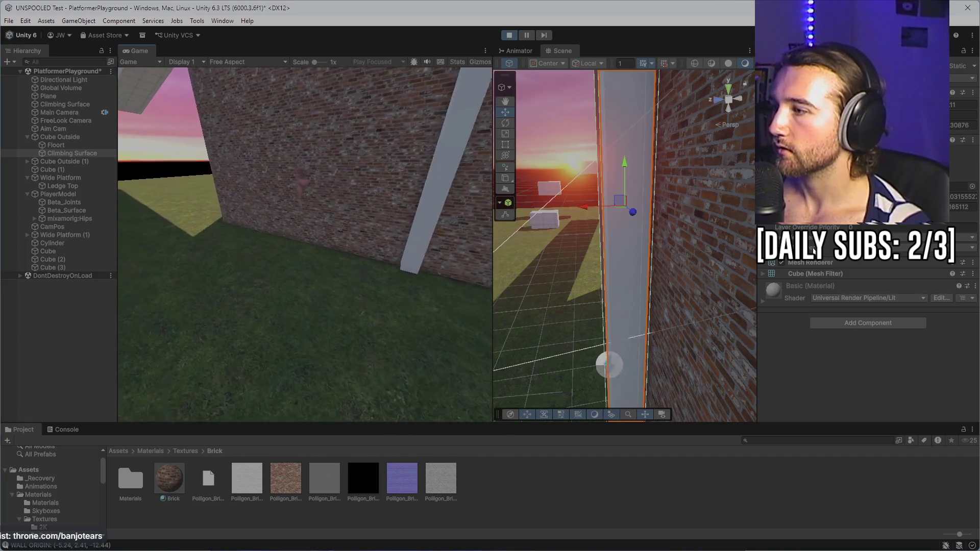
key("w")
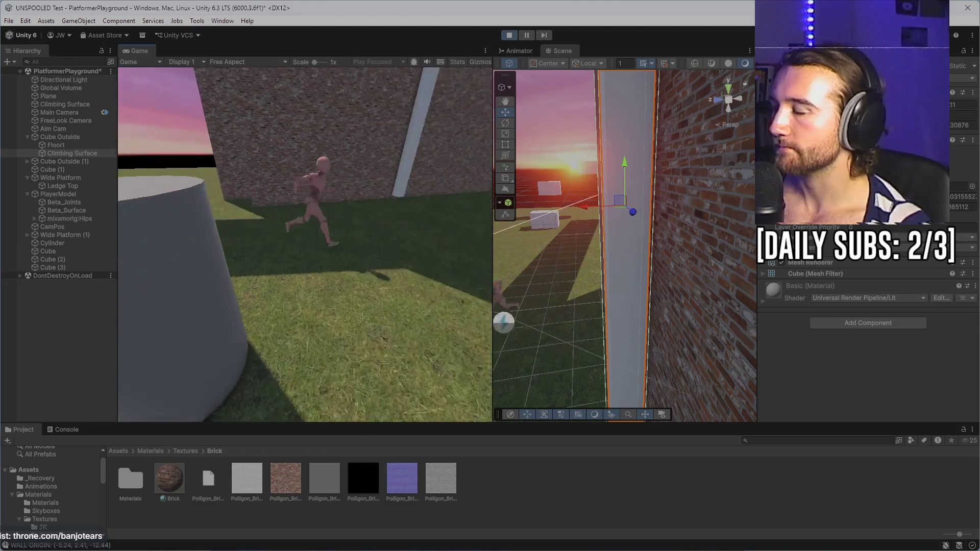
key("w")
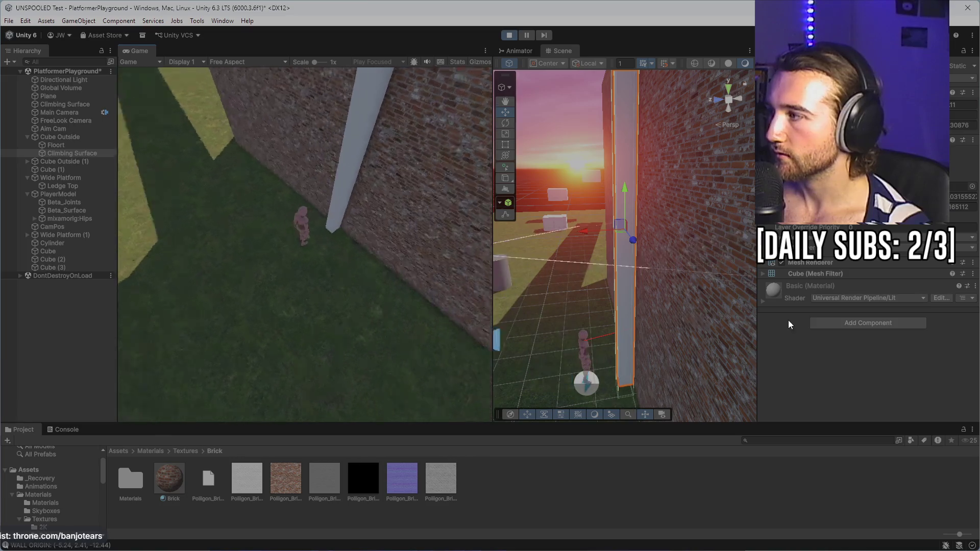
left_click(510, 35)
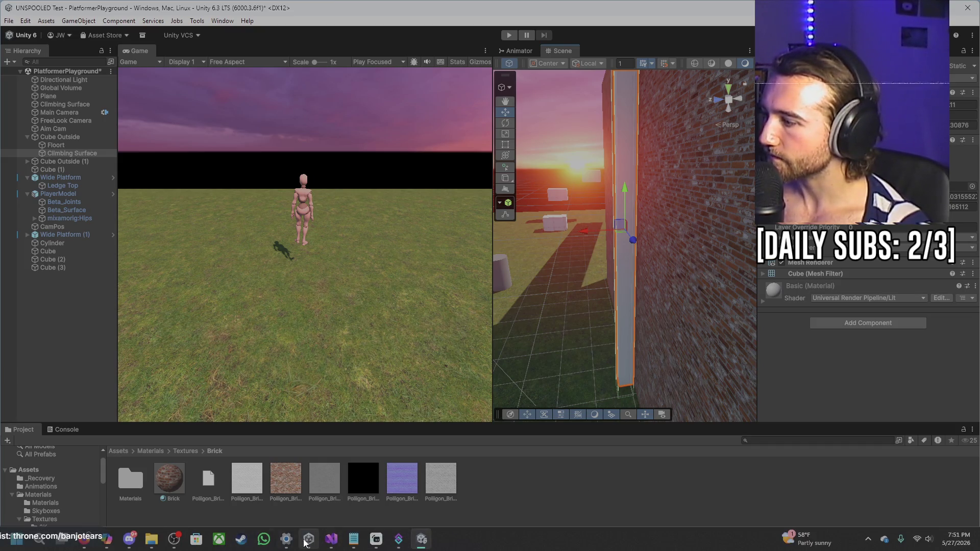
- Switch from Unity to the PlayerMovement code in Visual Studio near the climbInset line
left_click(307, 540)
left_click(307, 540)
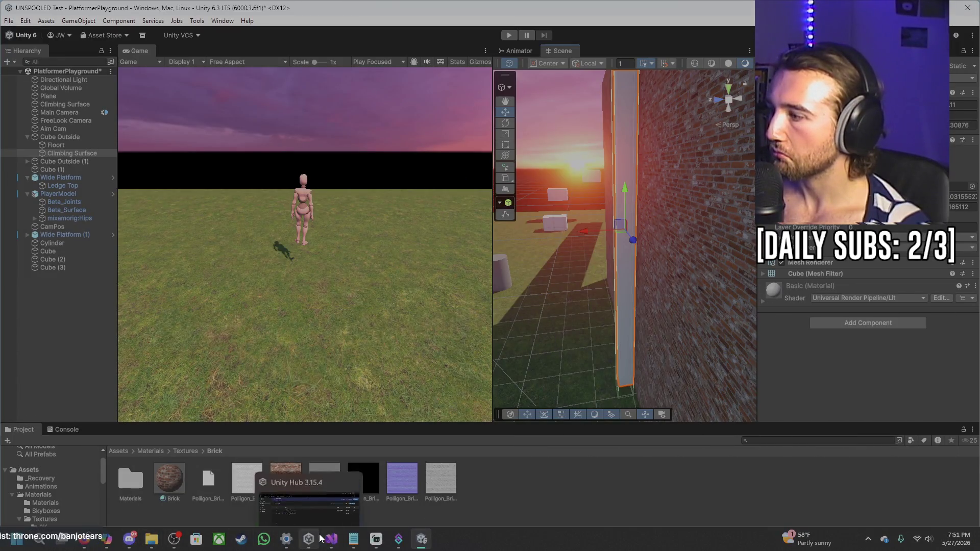
left_click(331, 539)
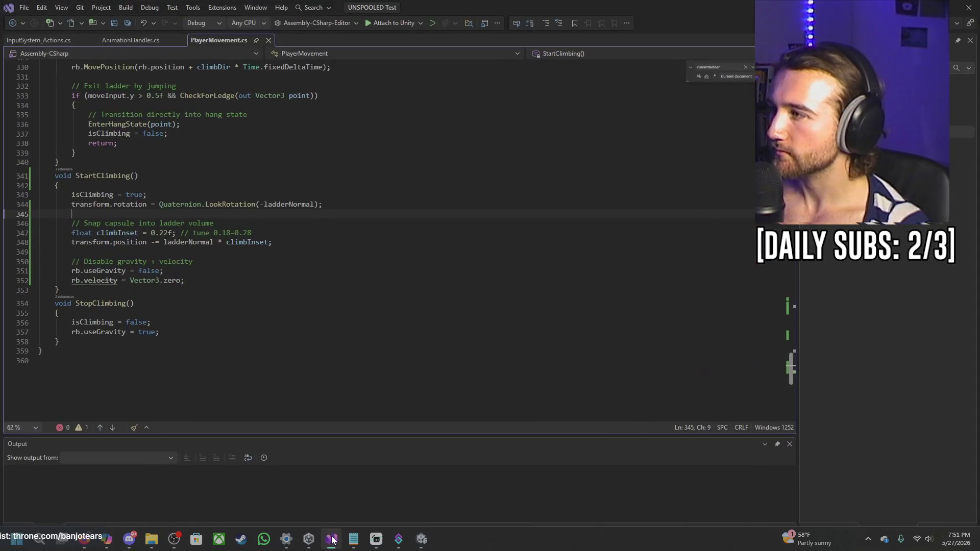
left_click(235, 232)
left_click(282, 243)
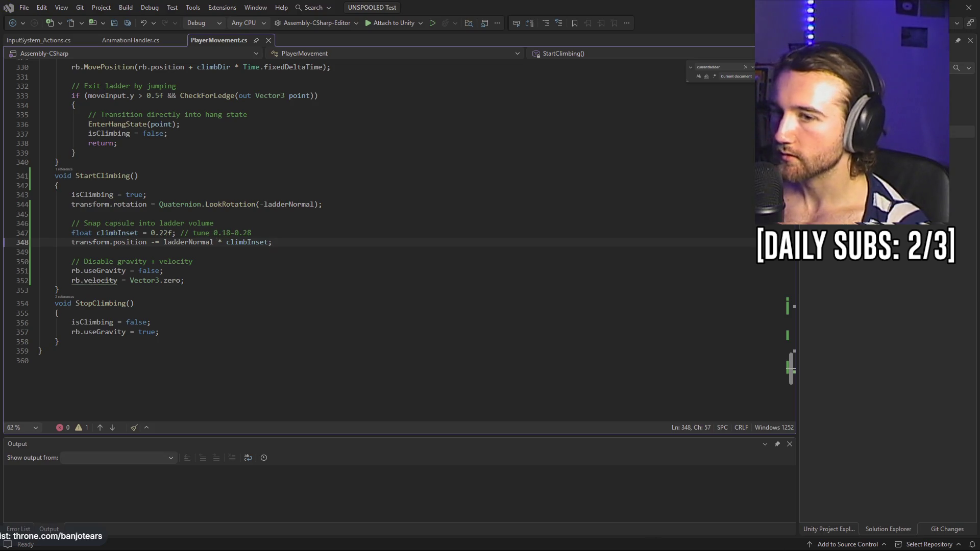
- Look for a quick fix for the obsolete velocity on line 352, dismissing the Copilot prompt
left_click(90, 280)
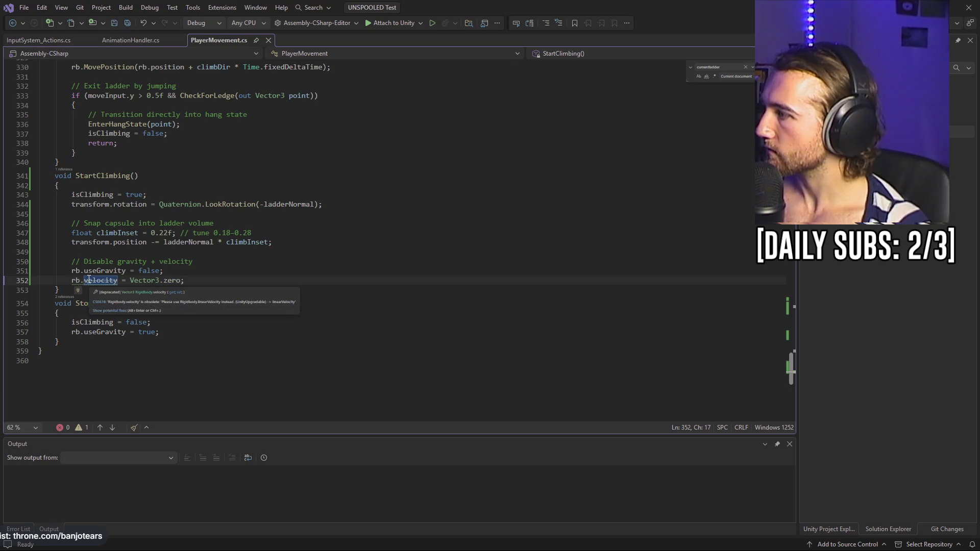
right_click(93, 234)
key("Escape")
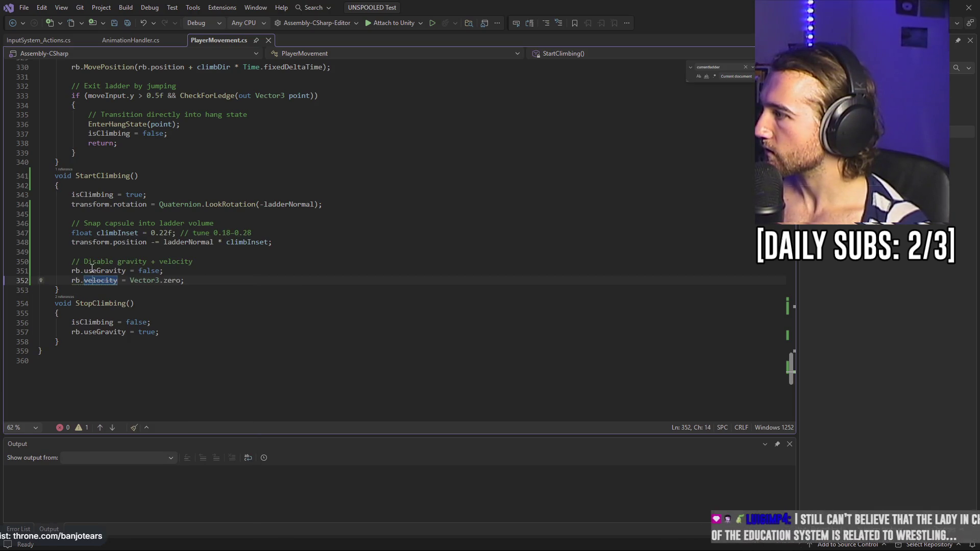
left_click(100, 281)
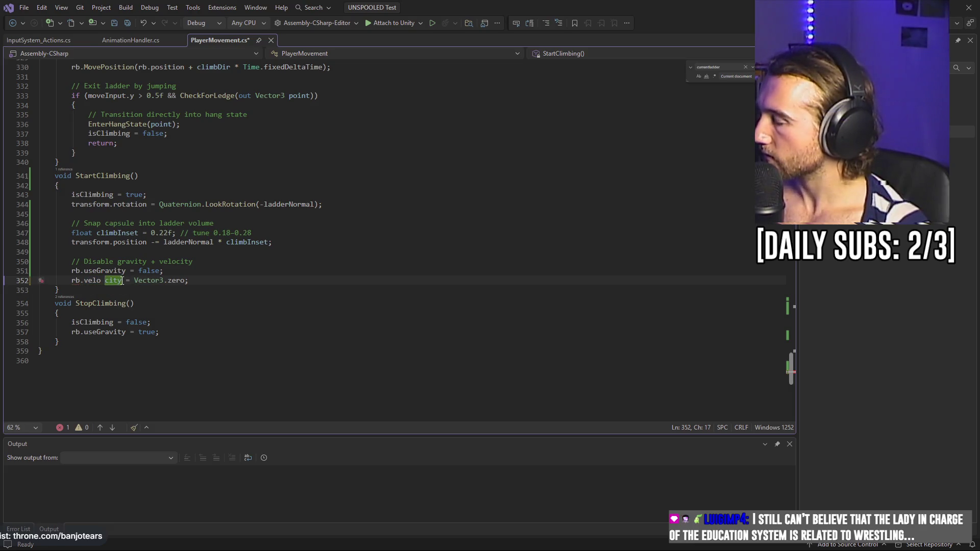
key("ctrl+z")
double_click(106, 280)
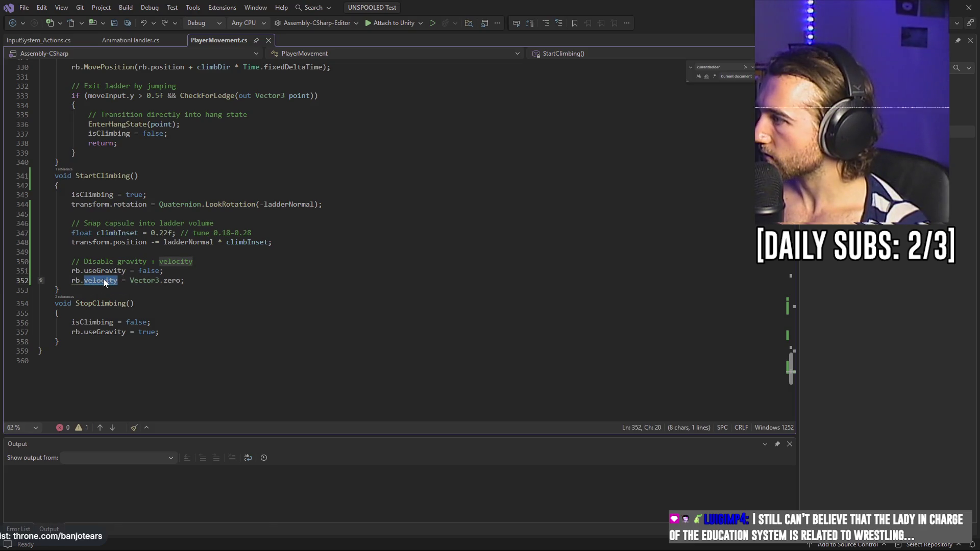
right_click(103, 279)
left_click(133, 259)
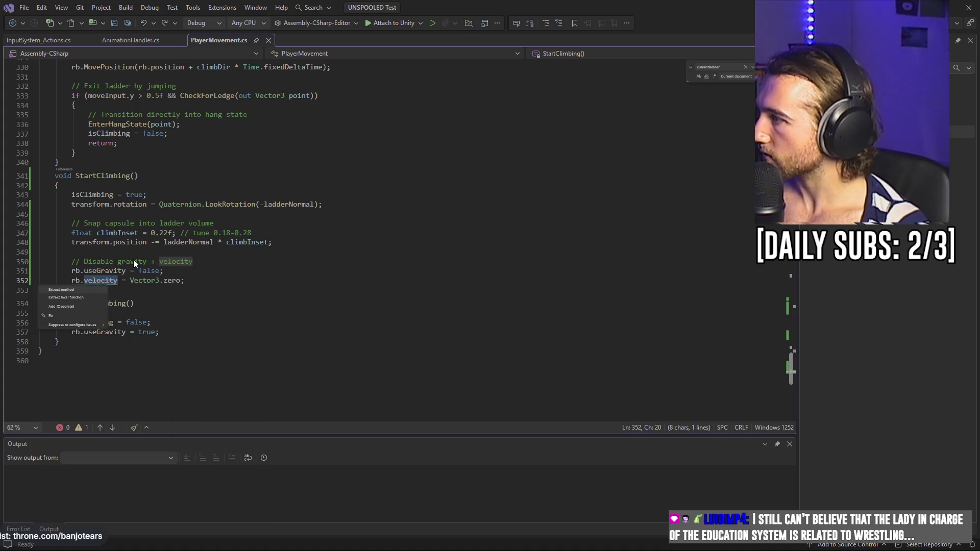
left_click(65, 316)
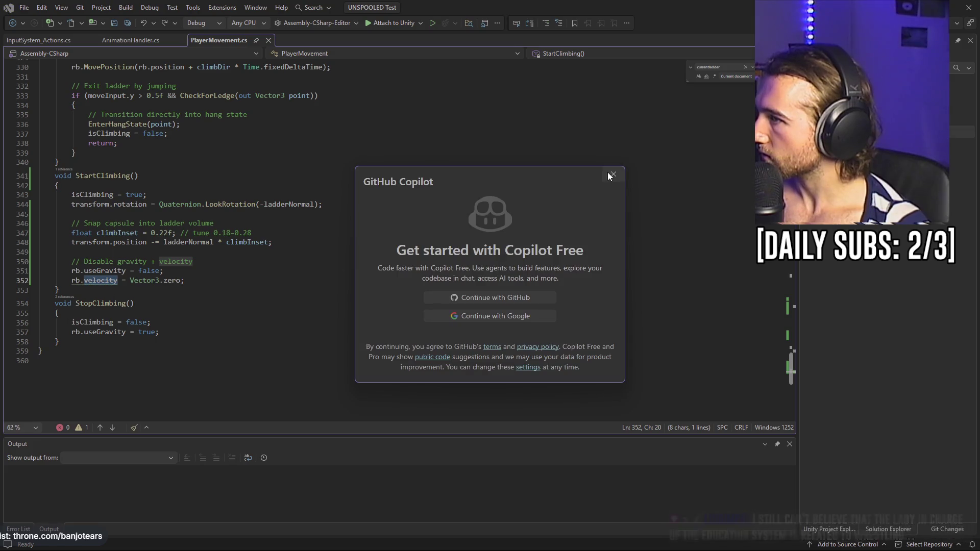
key("Escape")
- Change rb.velocity to rb.linearVelocity and save PlayerMovement.cs
key("Left")
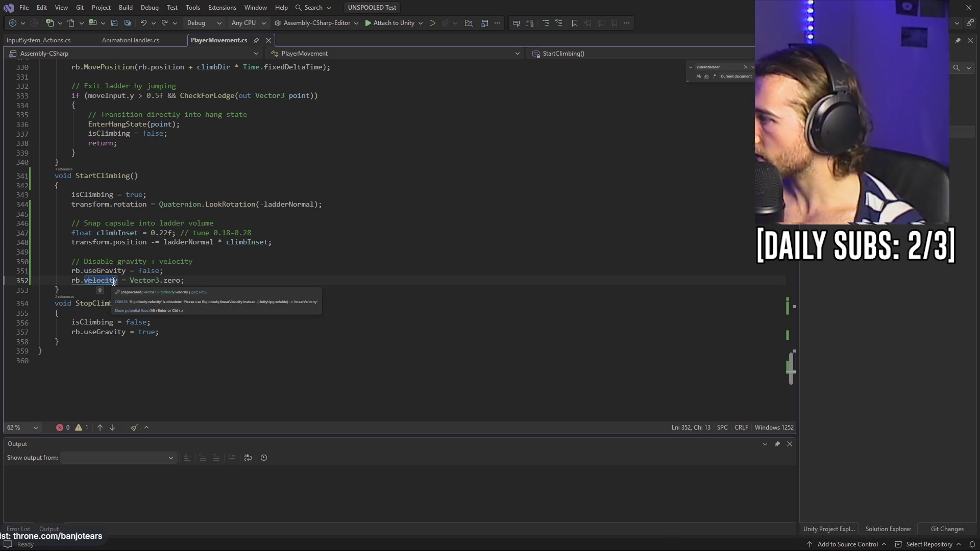
type("linear")
key("Delete")
type("V")
key("Left")
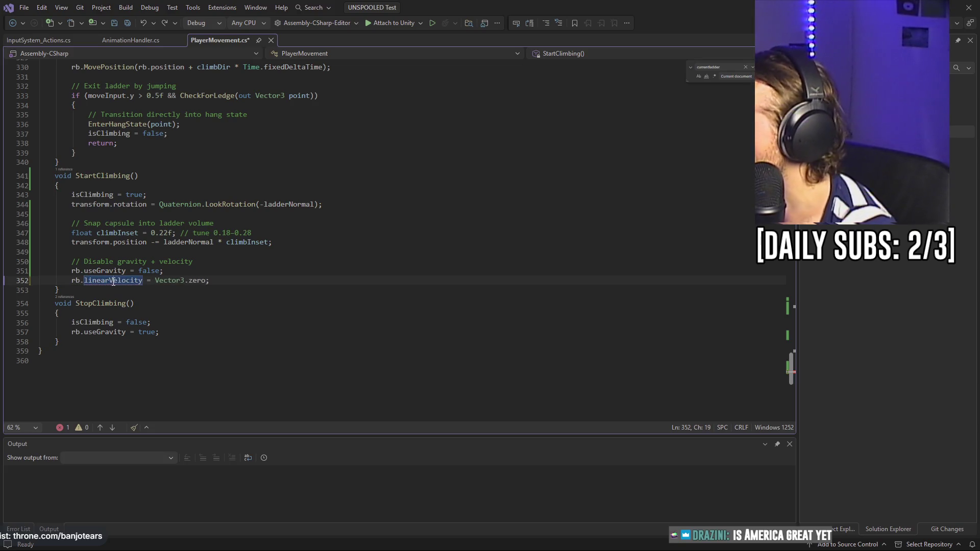
left_click(293, 287)
key("ctrl+s")
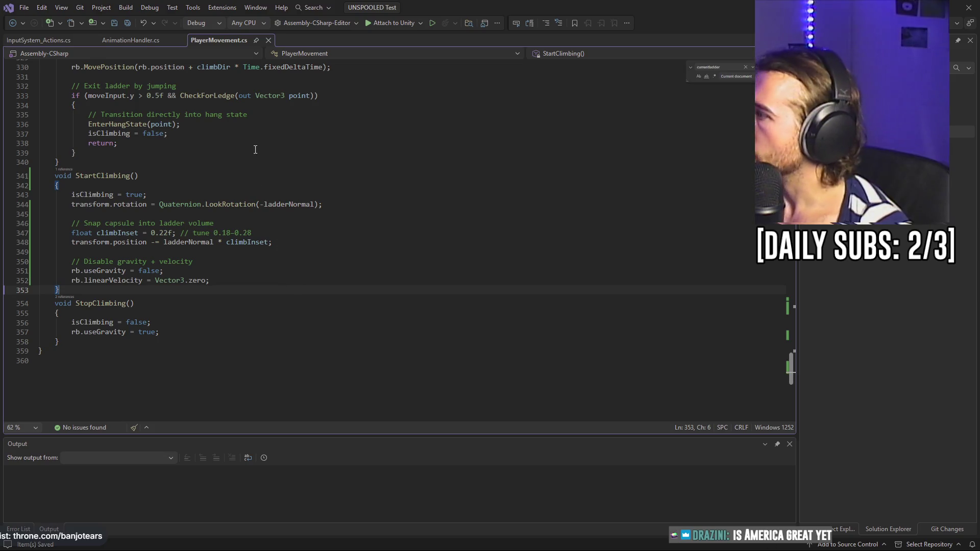
left_click(736, 213)
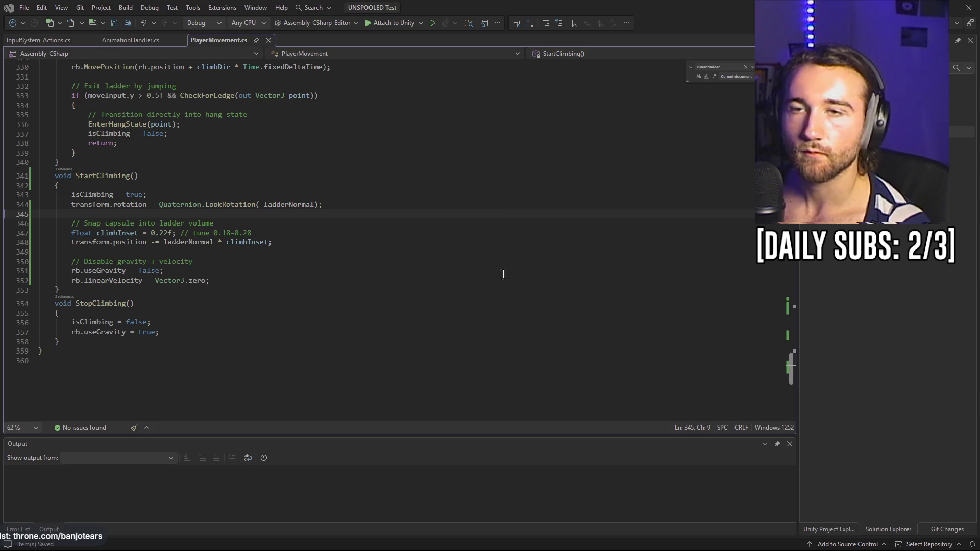
- Select the StartClimbing method to look it over
mouse_move(128, 342)
left_mouse_down()
mouse_move(39, 321)
mouse_move(38, 176)
mouse_move(29, 176)
left_mouse_up()
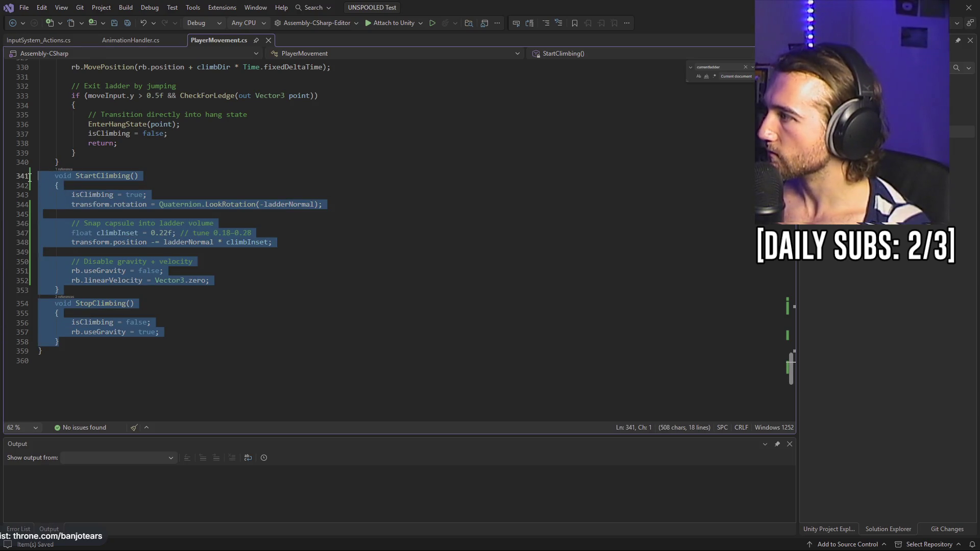
left_click_drag(60, 290, 26, 176)
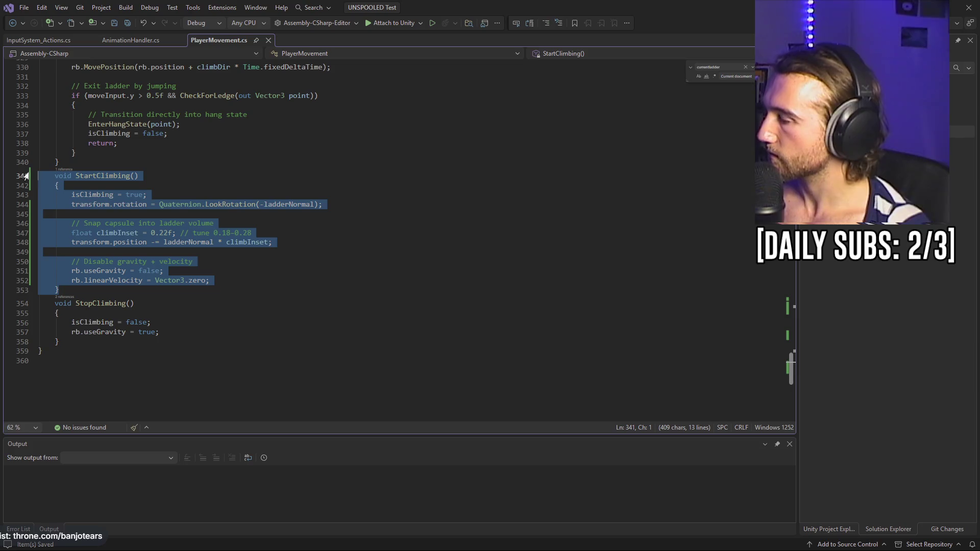
key("alt+Tab")
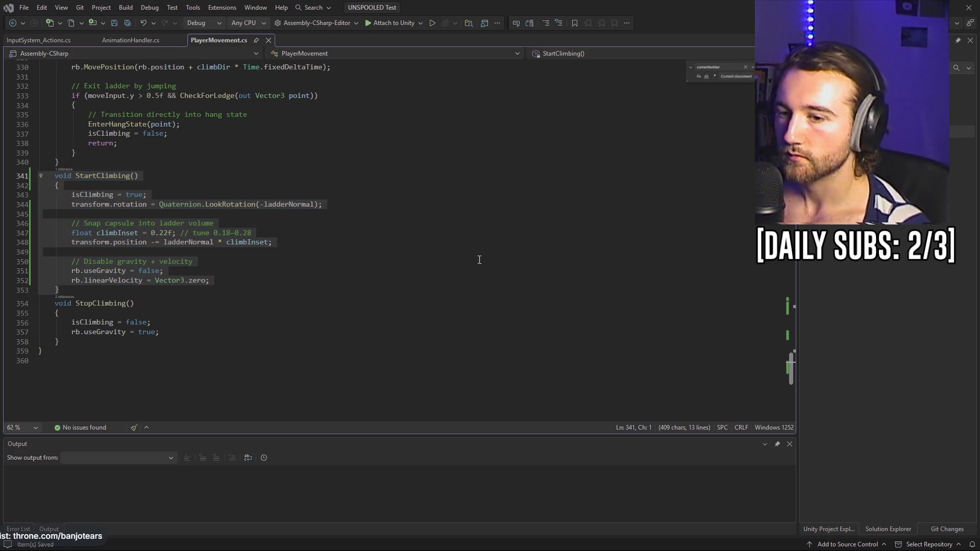
- Select the whole OnTriggerEnter method, then switch back to the Unity editor
scroll(480, 259, "up", 20)
scroll(363, 241, "up", 18)
scroll(190, 293, "up", 20)
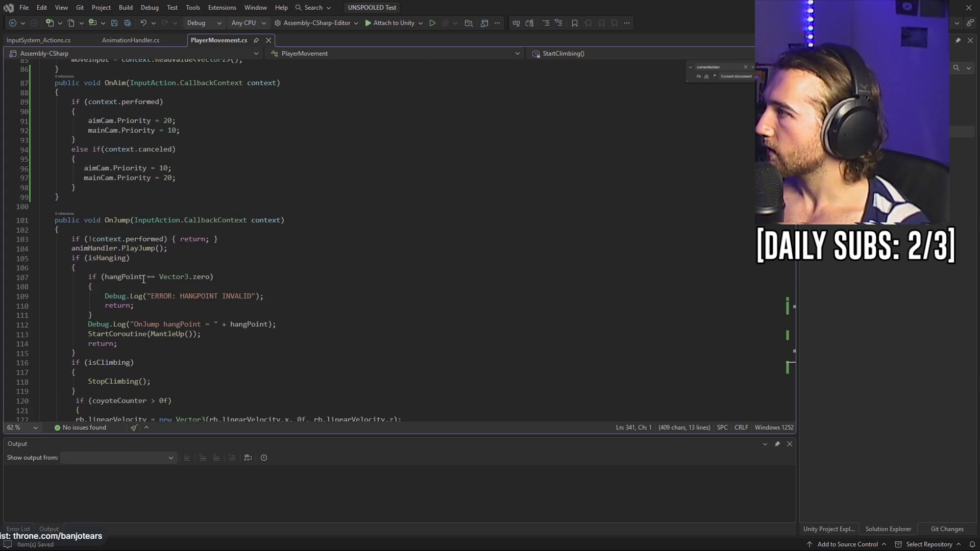
scroll(146, 278, "up", 4)
scroll(130, 289, "up", 6)
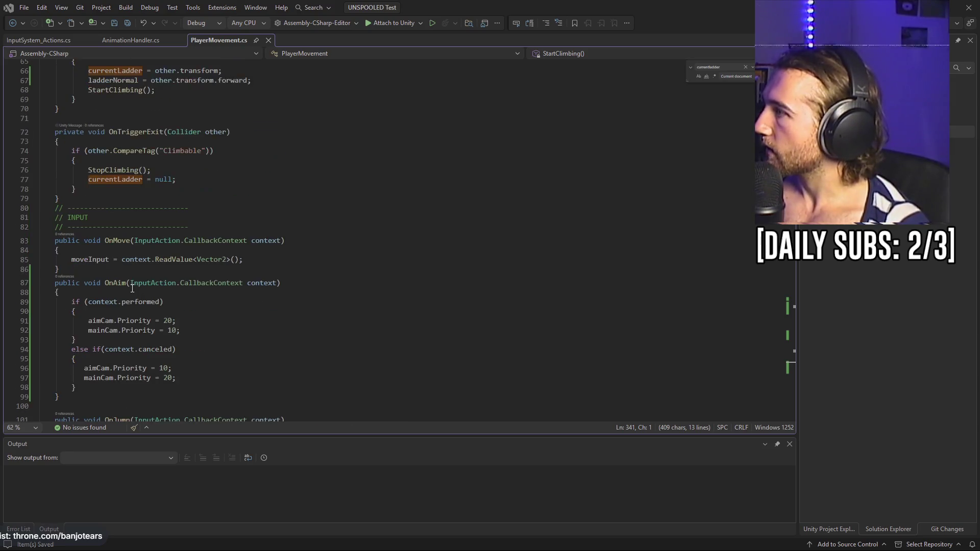
left_click(99, 286)
scroll(101, 266, "up", 2)
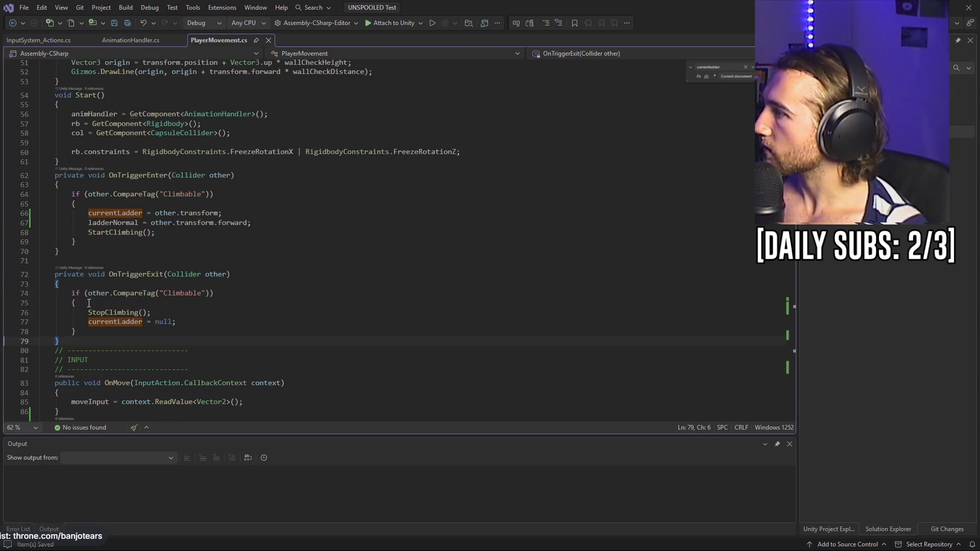
mouse_move(73, 261)
left_mouse_down()
mouse_move(62, 214)
mouse_move(30, 180)
left_mouse_up()
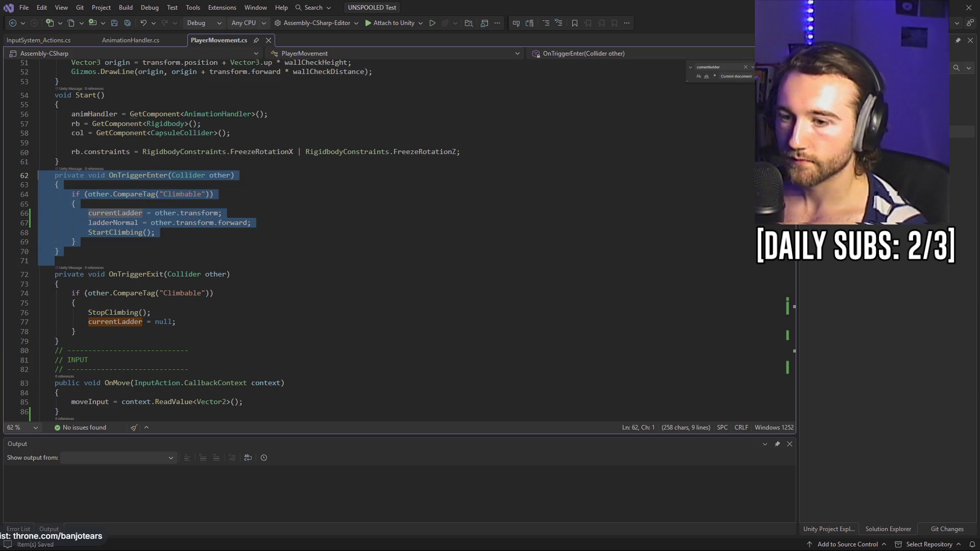
key("alt+Tab")
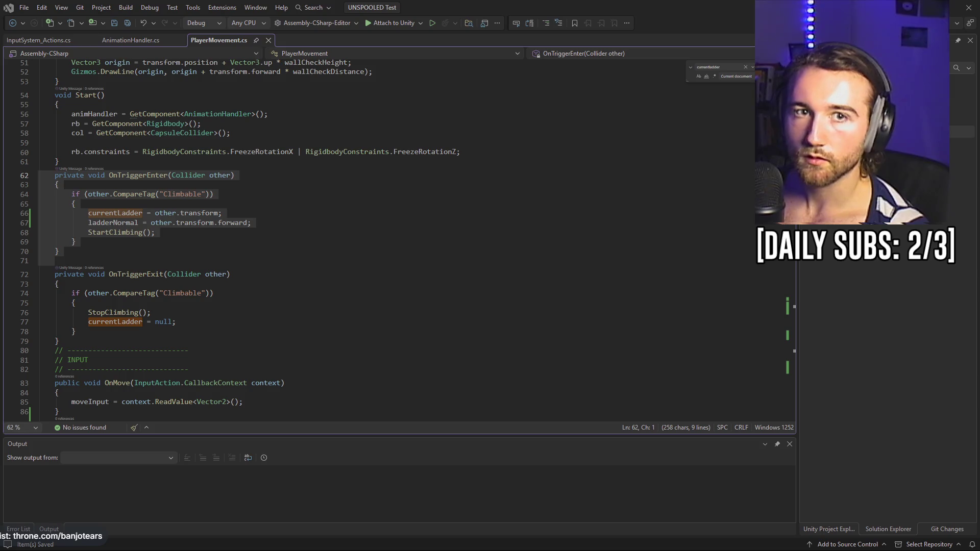
key("alt+Tab")
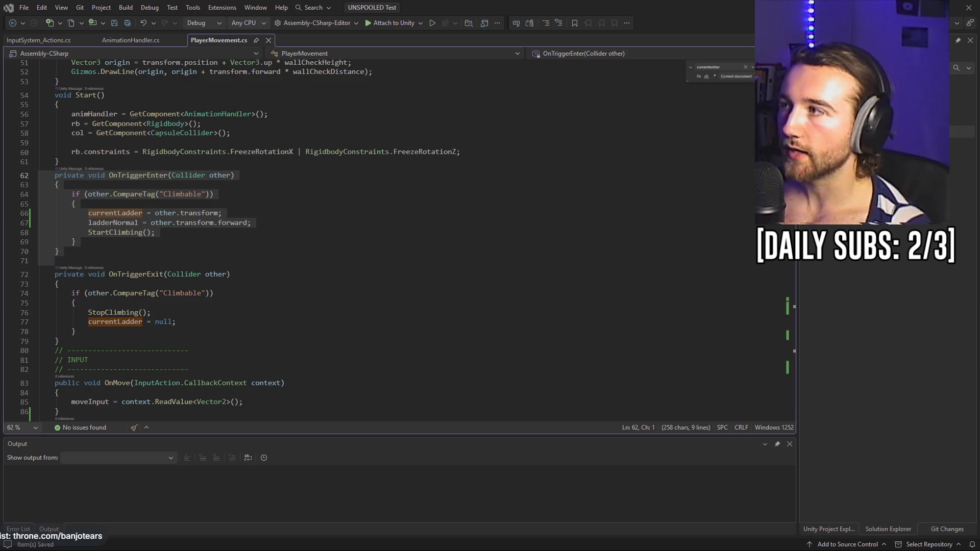
key("alt+Tab")
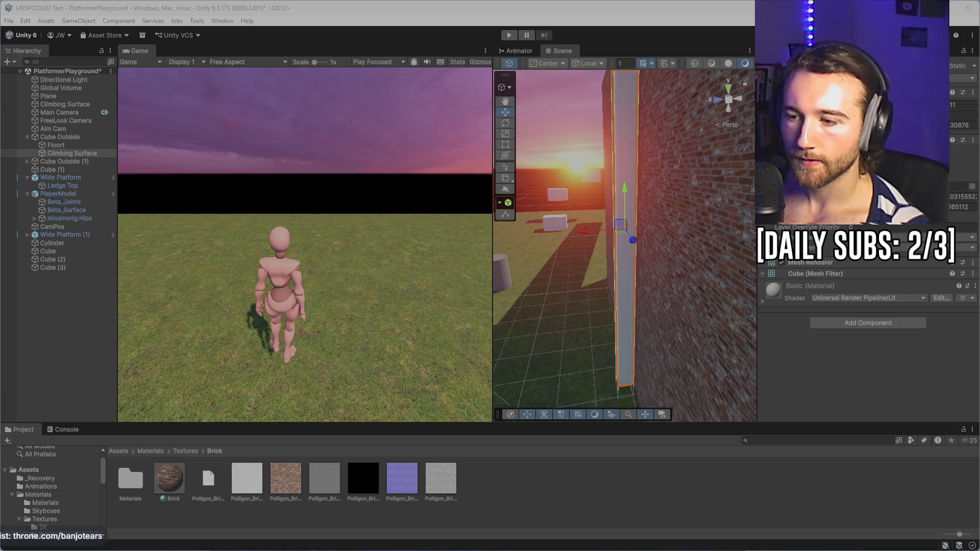
- Play-test wall climbing, stop with Ctrl+P, and return to OnTriggerEnter in Visual Studio
left_click(509, 35)
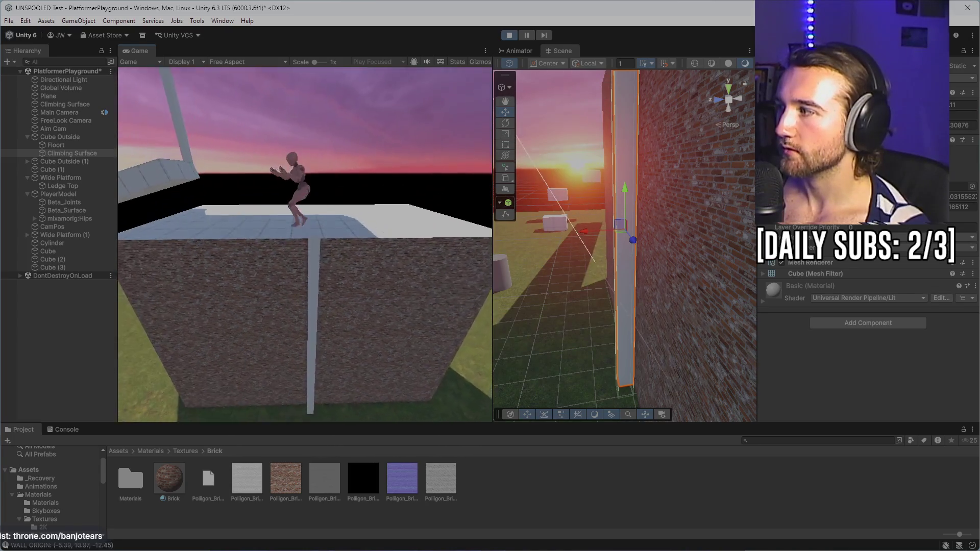
key("ctrl+p")
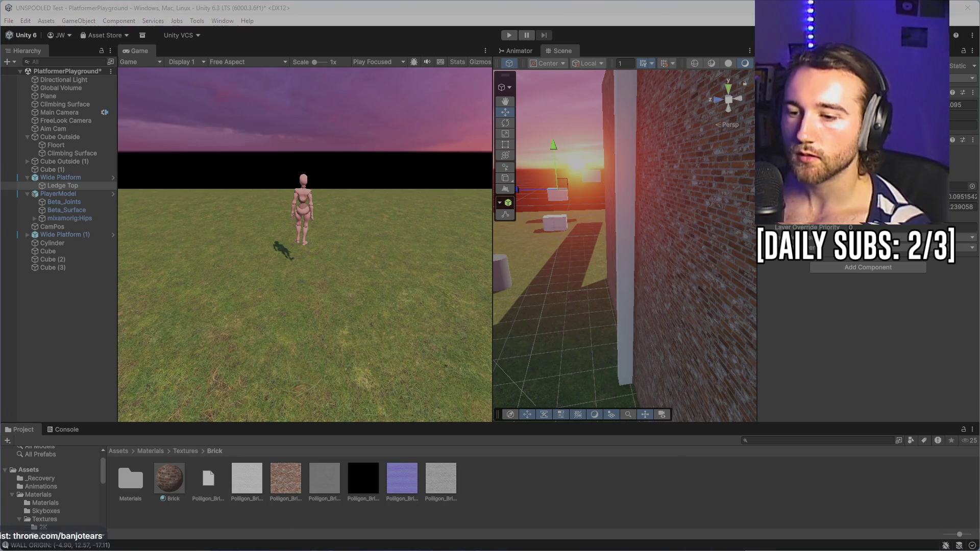
key("alt+Tab")
left_click(188, 220)
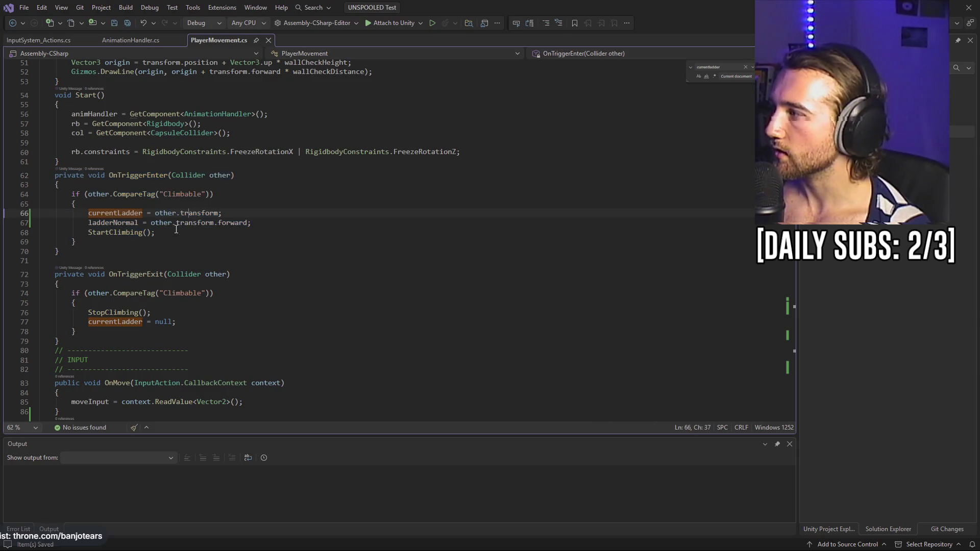
- Delete the ladderNormal = other.transform.forward line from OnTriggerEnter
left_click_drag(223, 213, 29, 214)
left_click(251, 223)
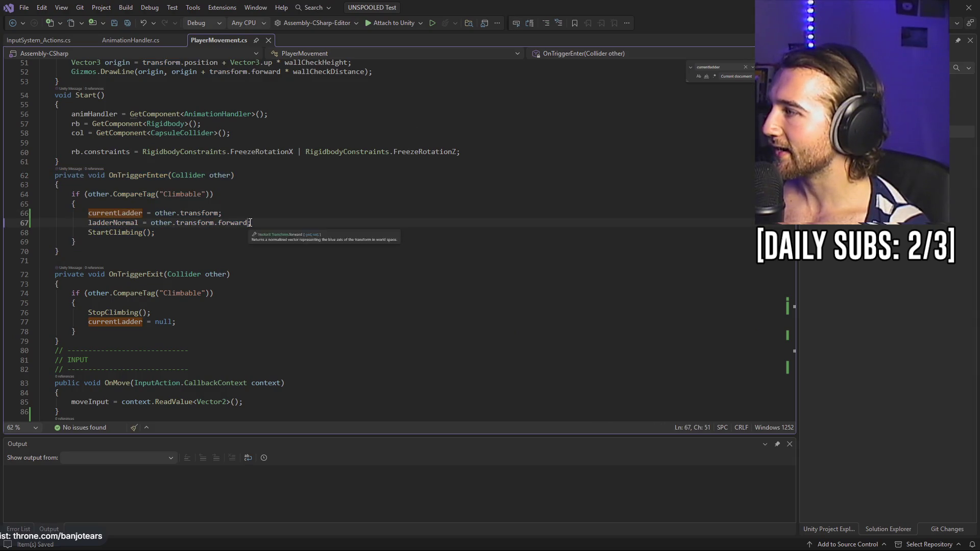
left_click_drag(251, 222, 29, 223)
key("BackSpace")
key("BackSpace")
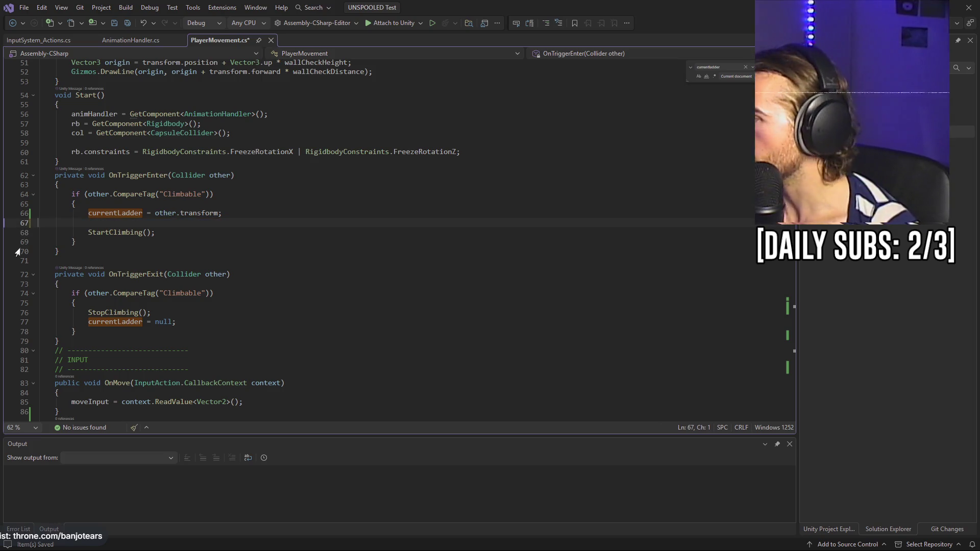
scroll(18, 251, "down", 6)
scroll(761, 385, "down", 20)
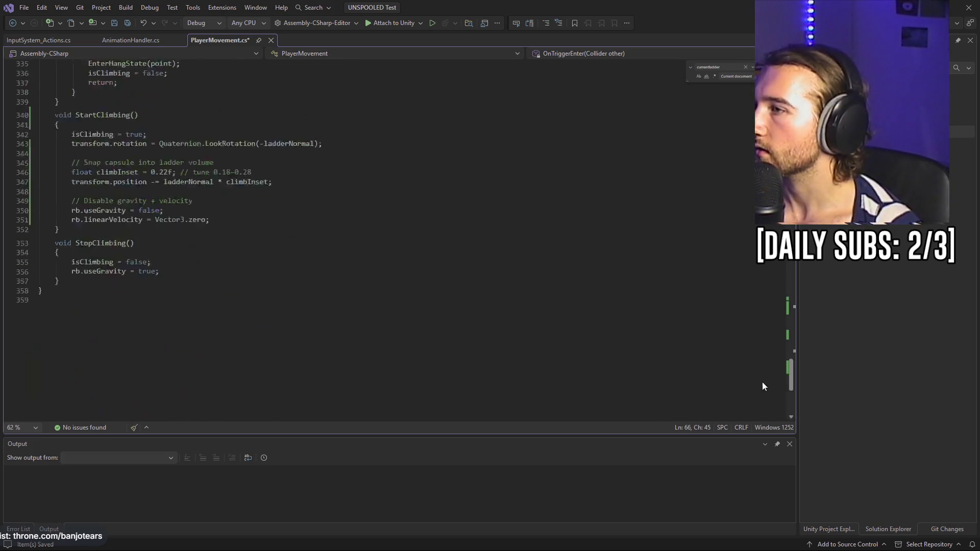
scroll(759, 384, "up", 6)
- Save PlayerMovement.cs and switch over to Unity Hub
key("ctrl+s")
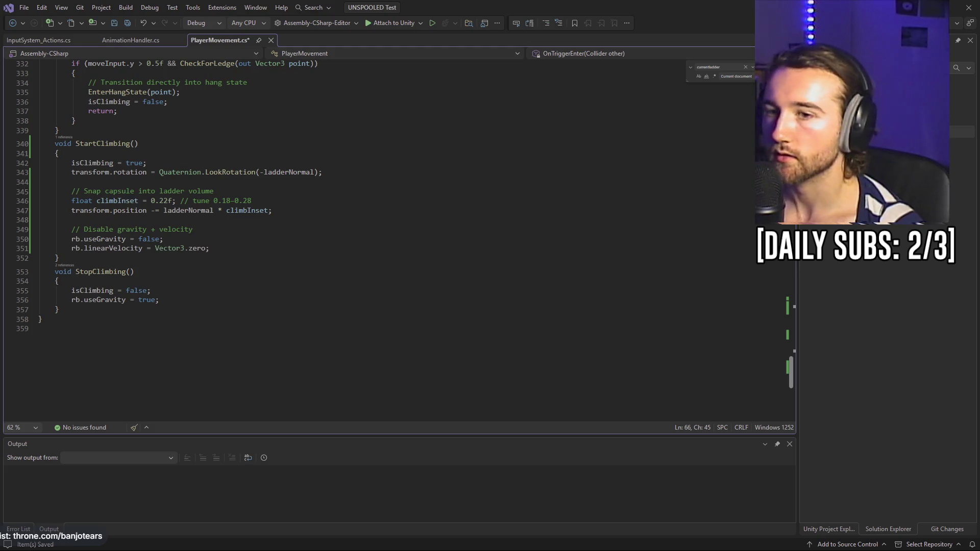
scroll(436, 245, "up", 10)
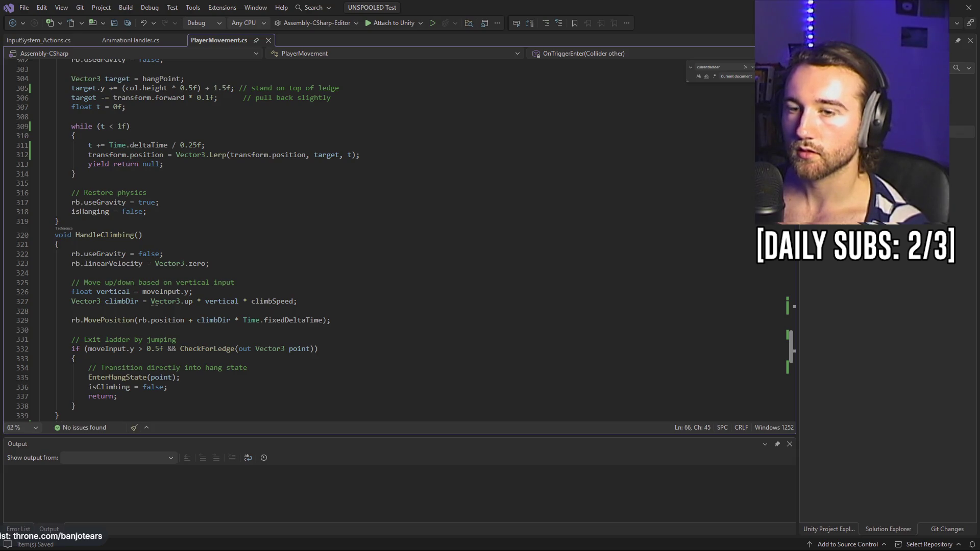
left_click(311, 541)
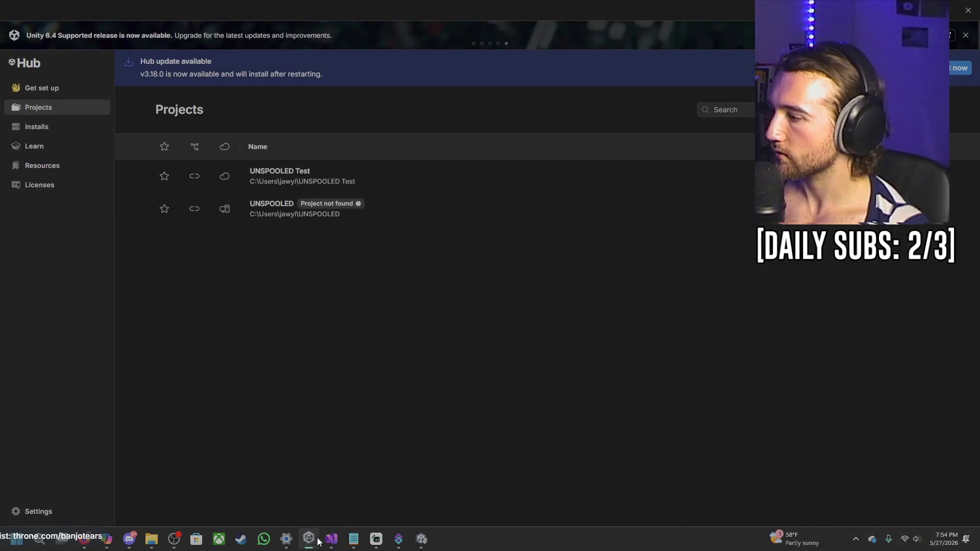
- Back in the Unity editor, navigate from the Assets root into the Scripts folder
left_click(421, 541)
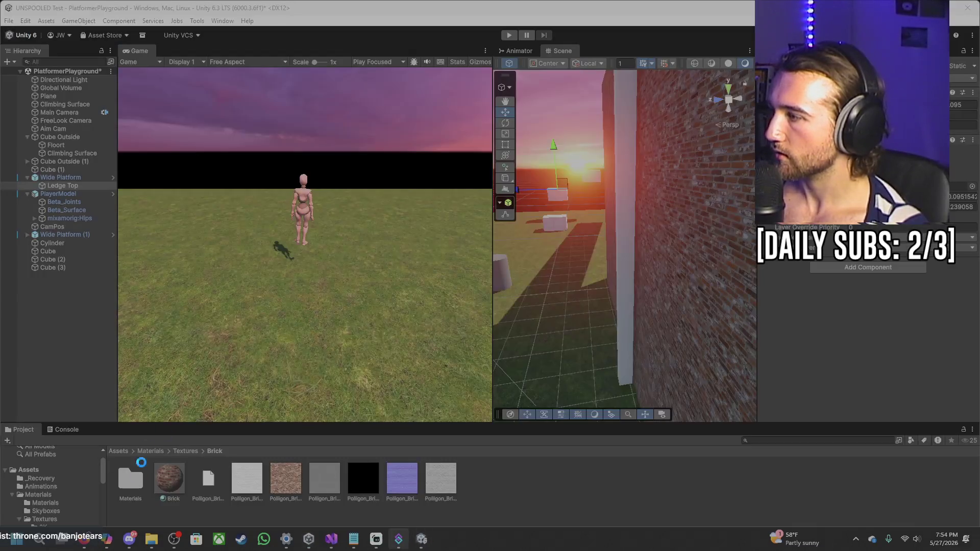
mouse_move(399, 540)
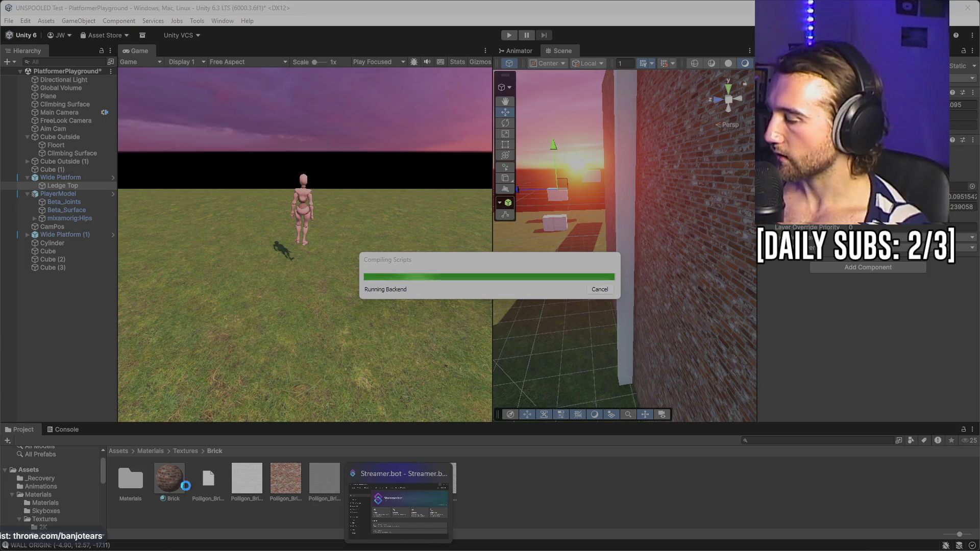
mouse_move(88, 547)
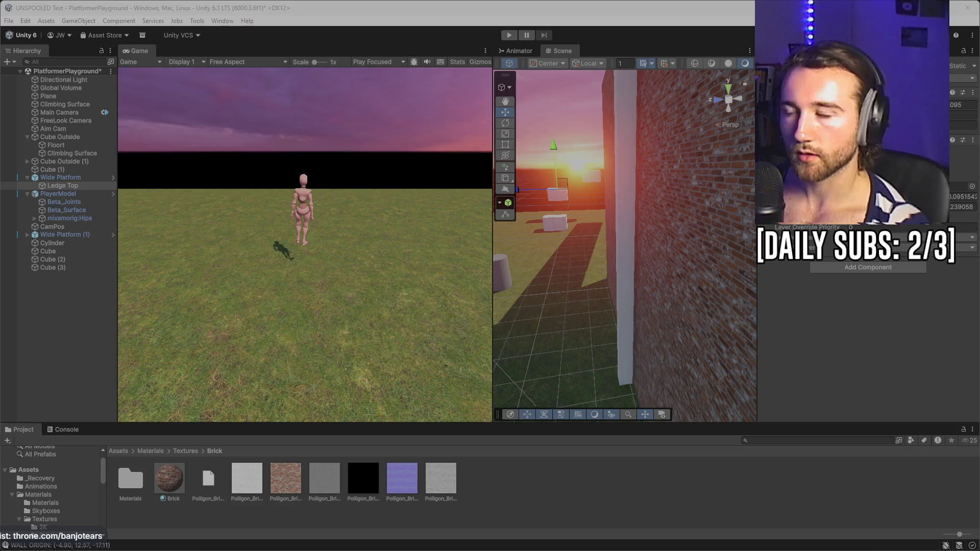
left_click(125, 453)
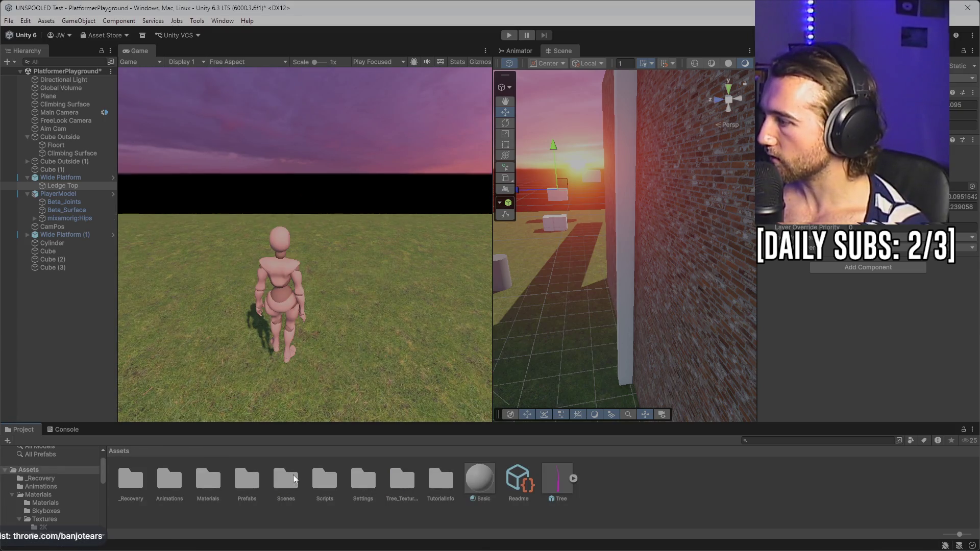
double_click(319, 486)
right_click(354, 493)
left_click(413, 215)
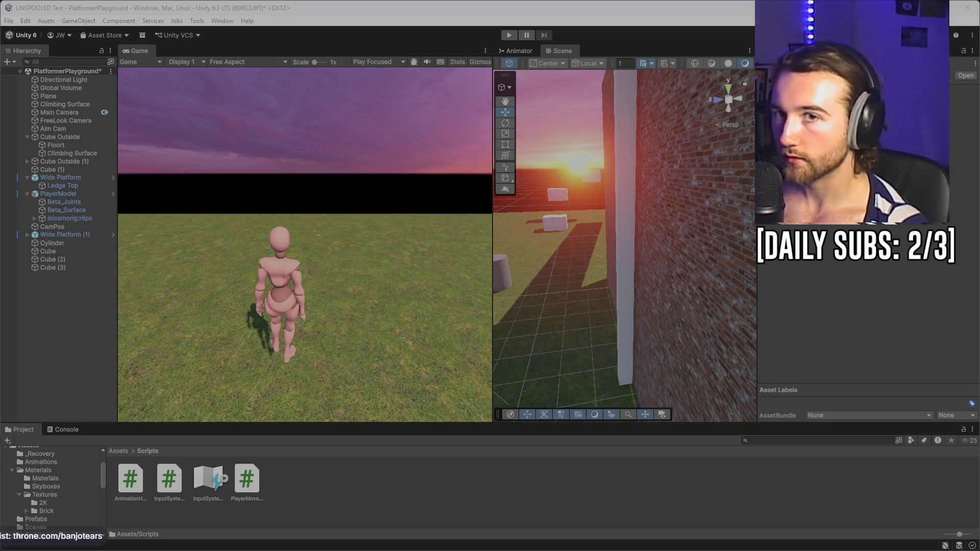
- Create a MonoBehaviour script named Ladder in Scripts and open it in Visual Studio
right_click(324, 496)
mouse_move(392, 207)
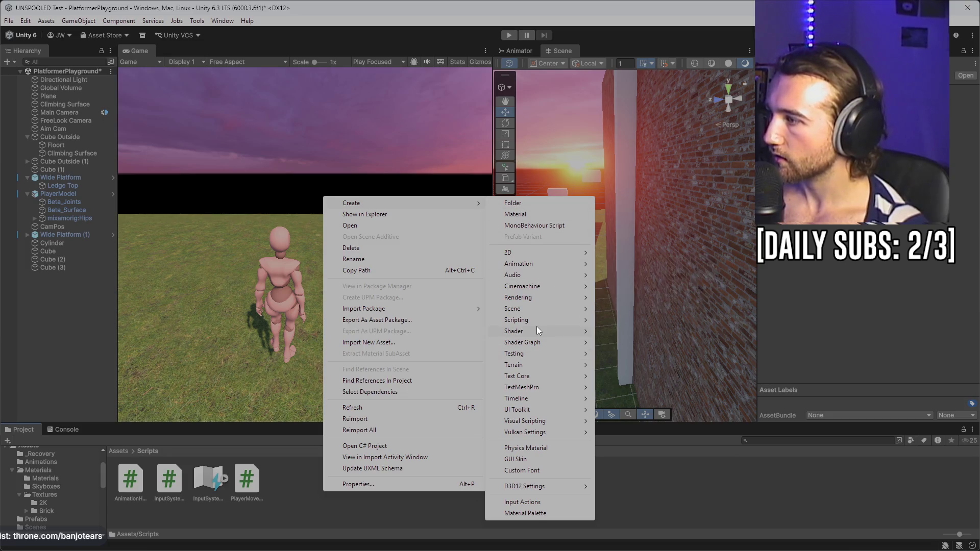
mouse_move(538, 320)
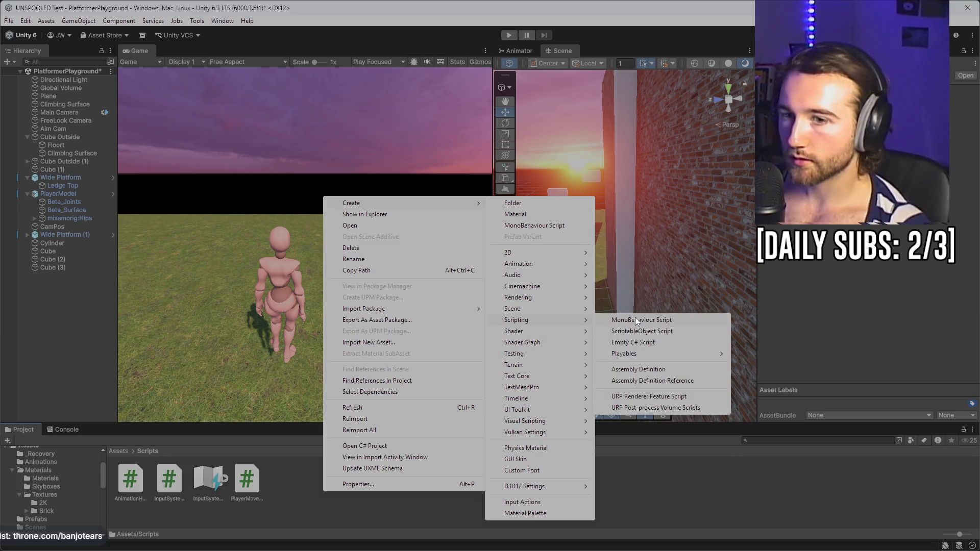
left_click(636, 320)
type("Lea")
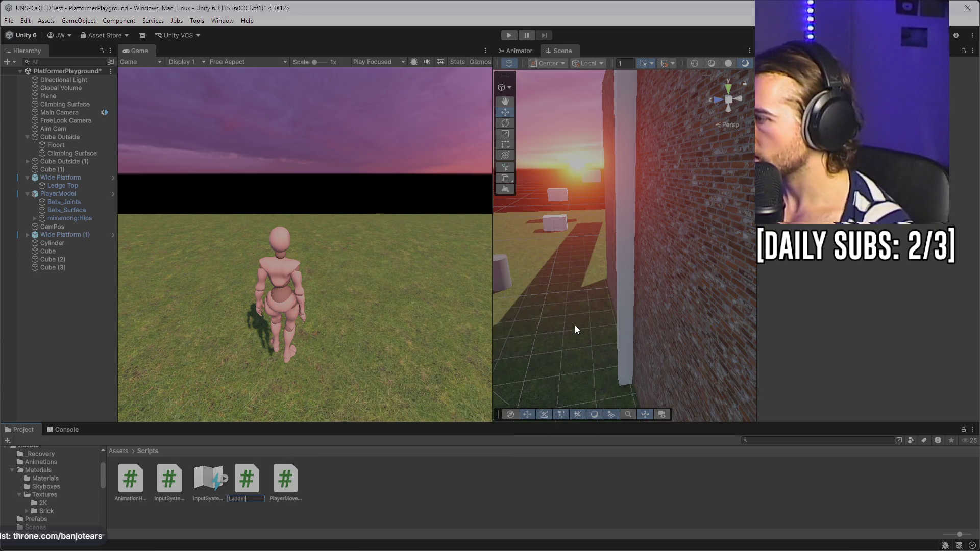
key("Return")
double_click(250, 480)
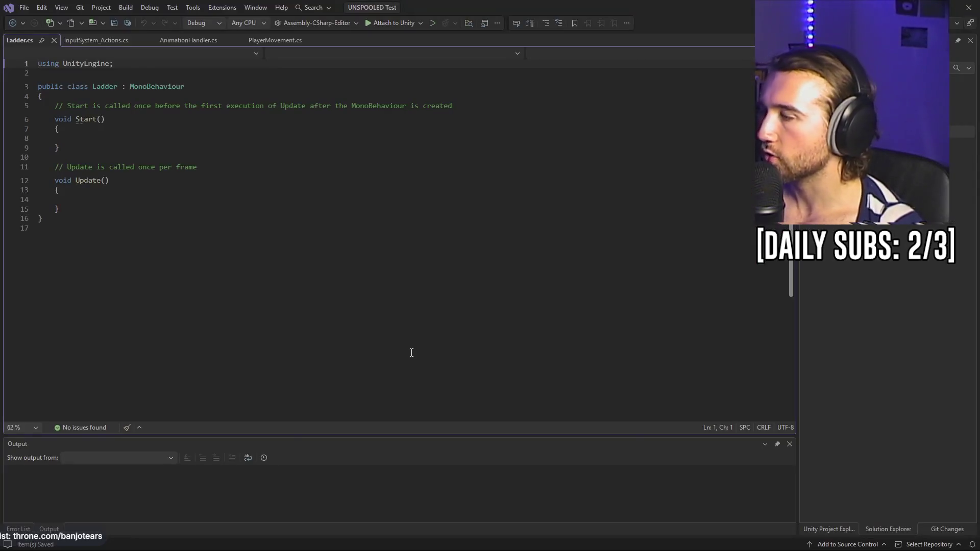
- Add 'public Vector3 normal = Vector3.forward;' at the top of the Ladder class
left_click(141, 140)
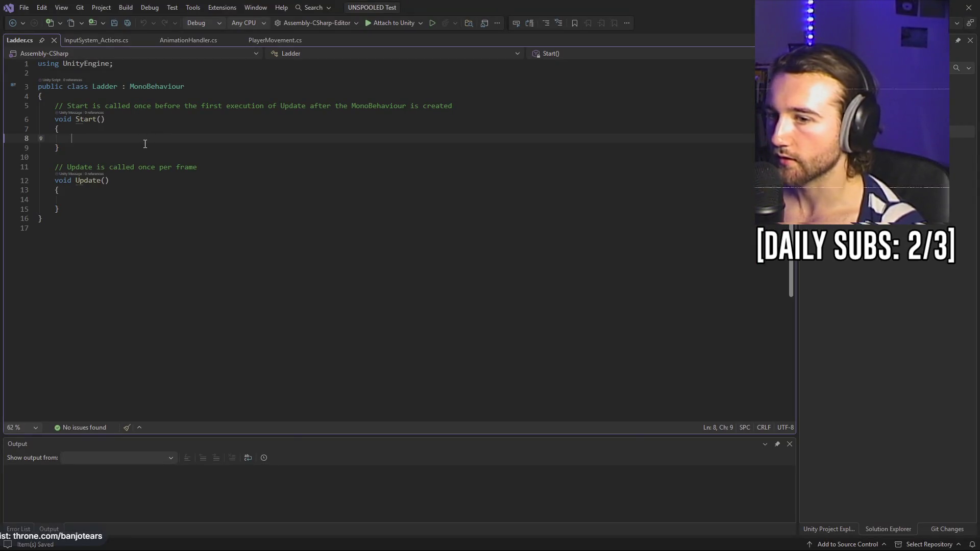
left_click(93, 96)
key("Return")
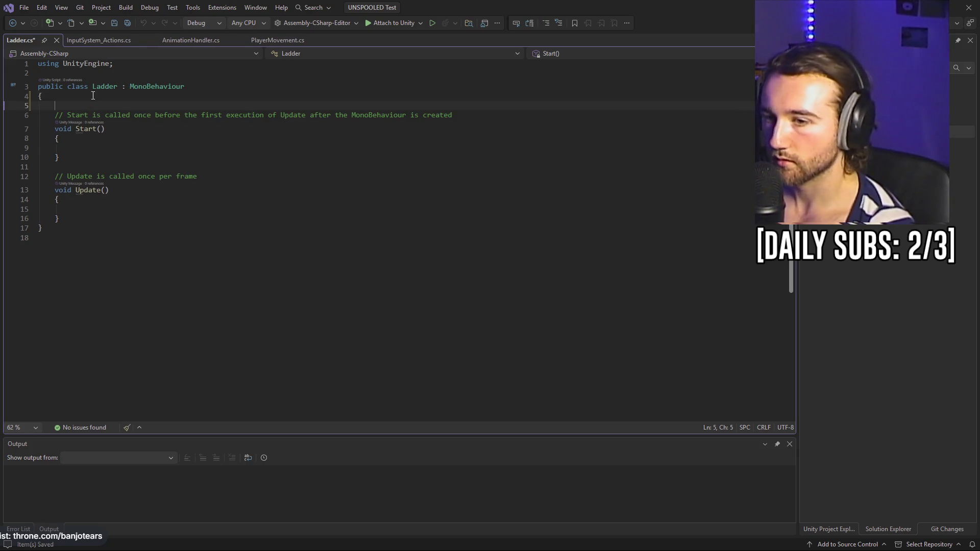
type("public Vector3 n")
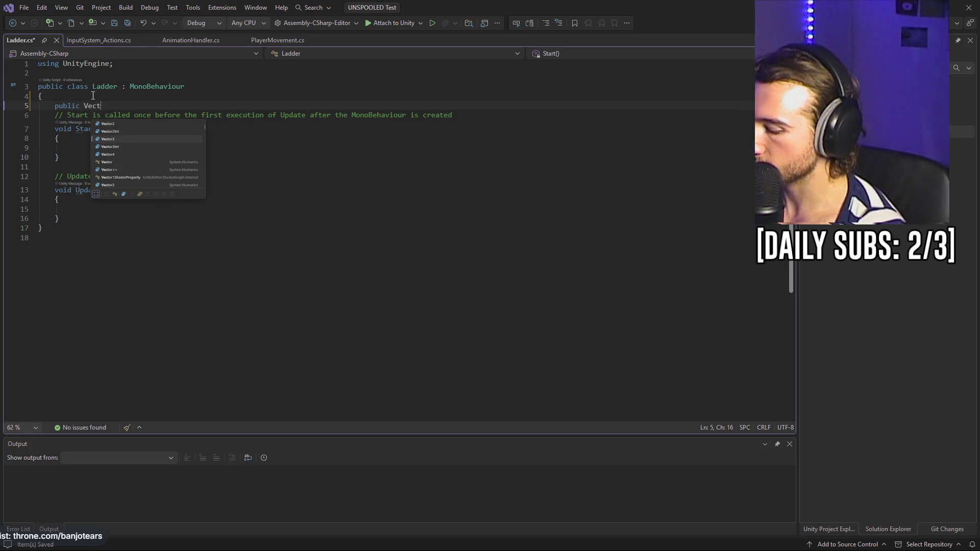
type("ormal = Vector3.zero;")
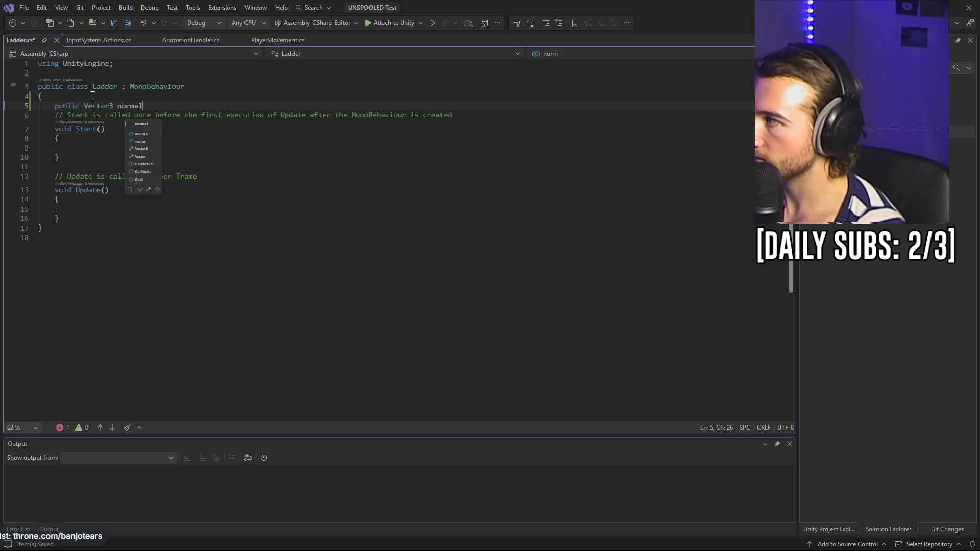
key("BackSpace")
key("BackSpace")
key("BackSpace")
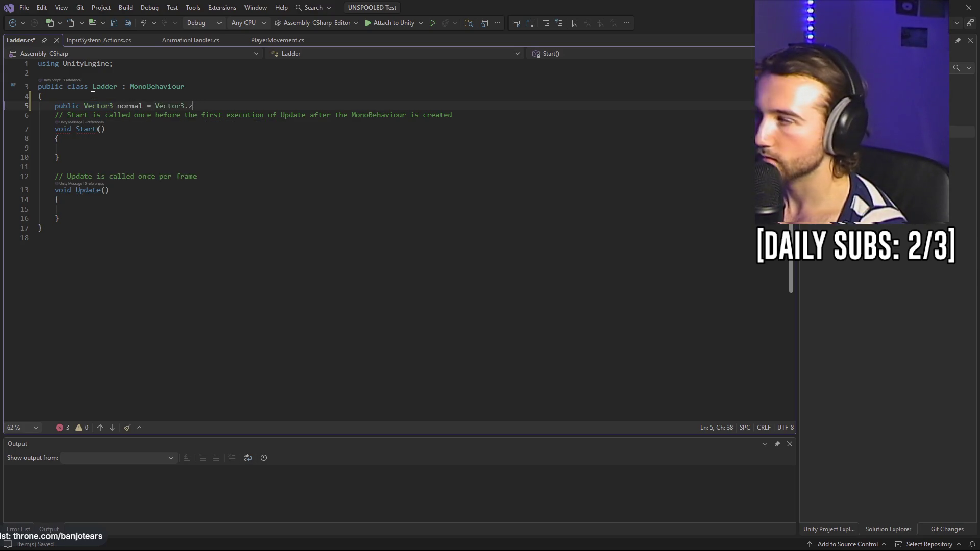
type("forwa")
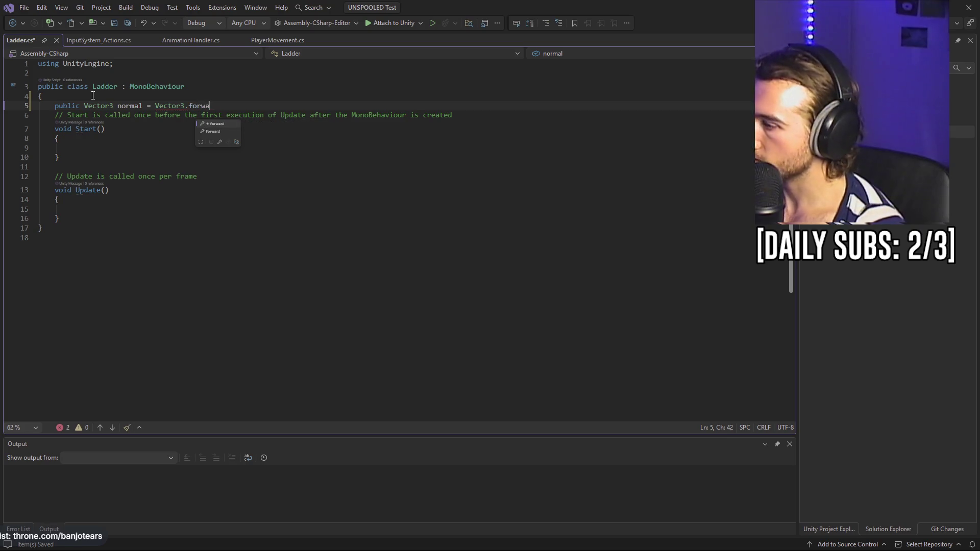
type("rd;")
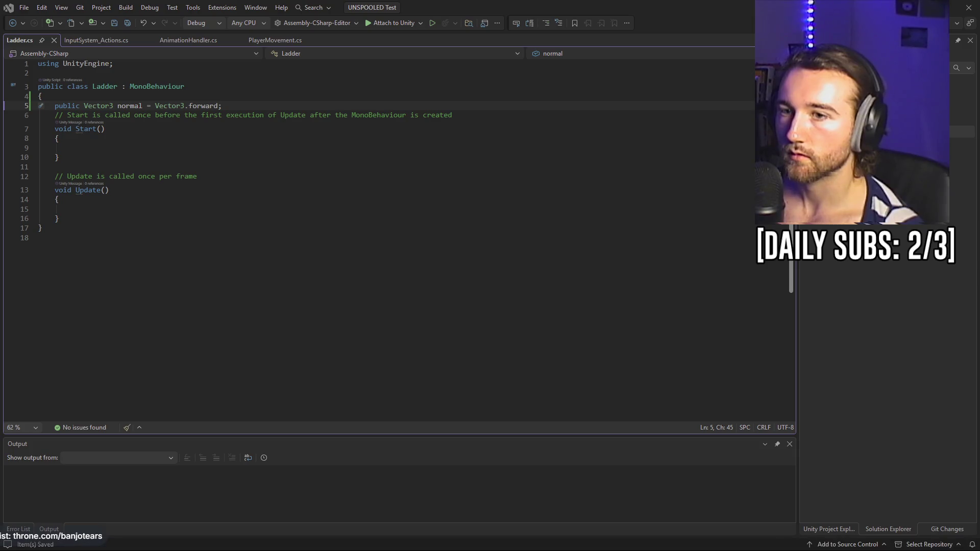
- Return to the code editor and bring up the PlayerMovement.cs tab
mouse_move(757, 550)
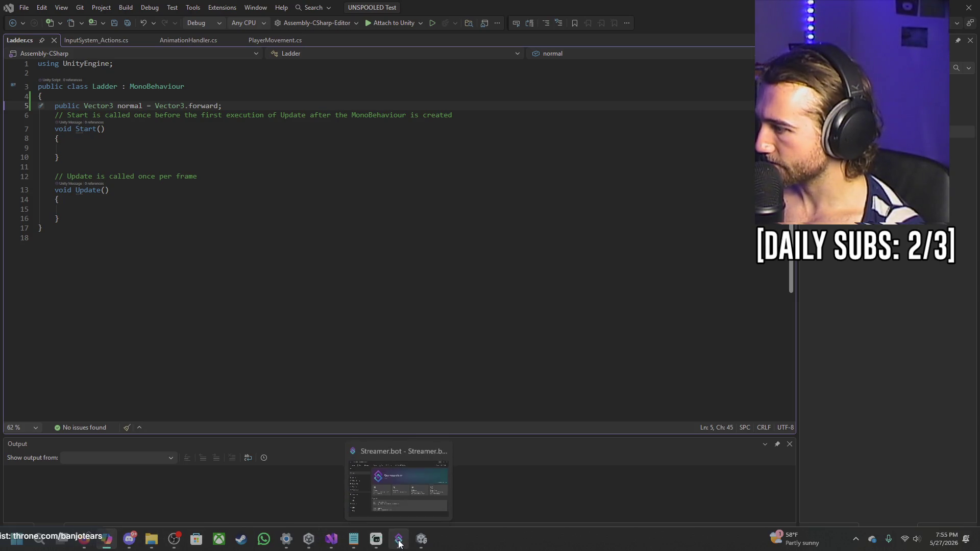
mouse_move(85, 541)
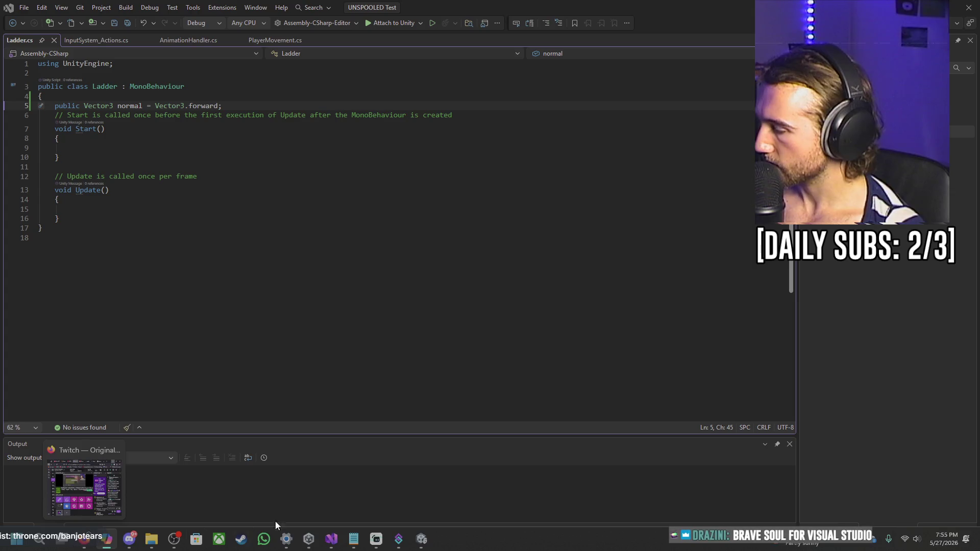
left_click(309, 539)
left_click(332, 539)
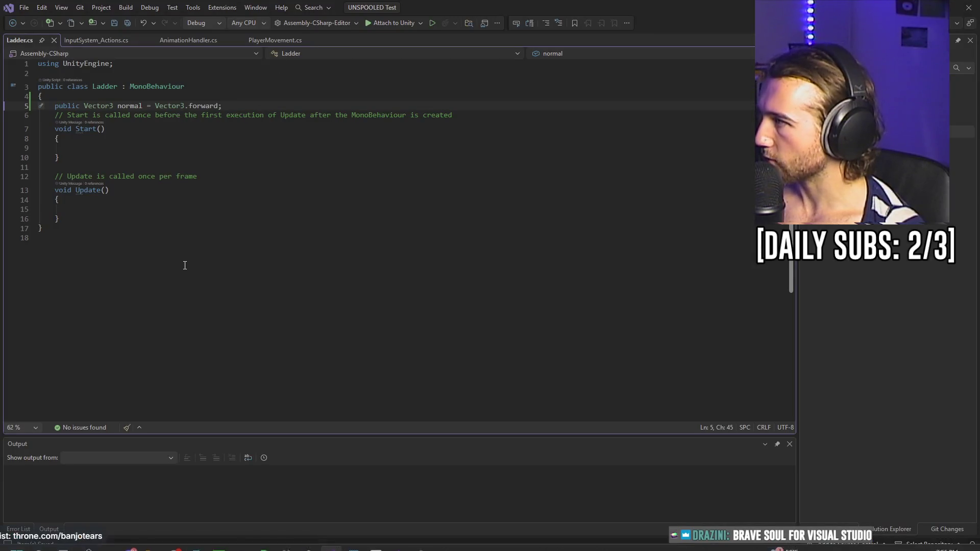
left_click(184, 41)
left_click(272, 40)
- Begin a ladderNormal assignment inside OnTriggerEnter's Climbable check
scroll(714, 296, "up", 10)
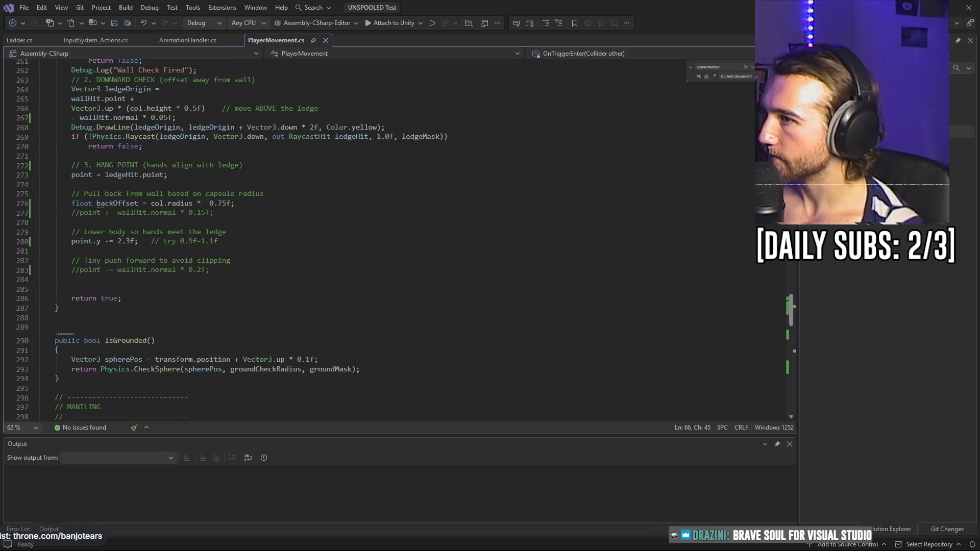
scroll(399, 240, "up", 20)
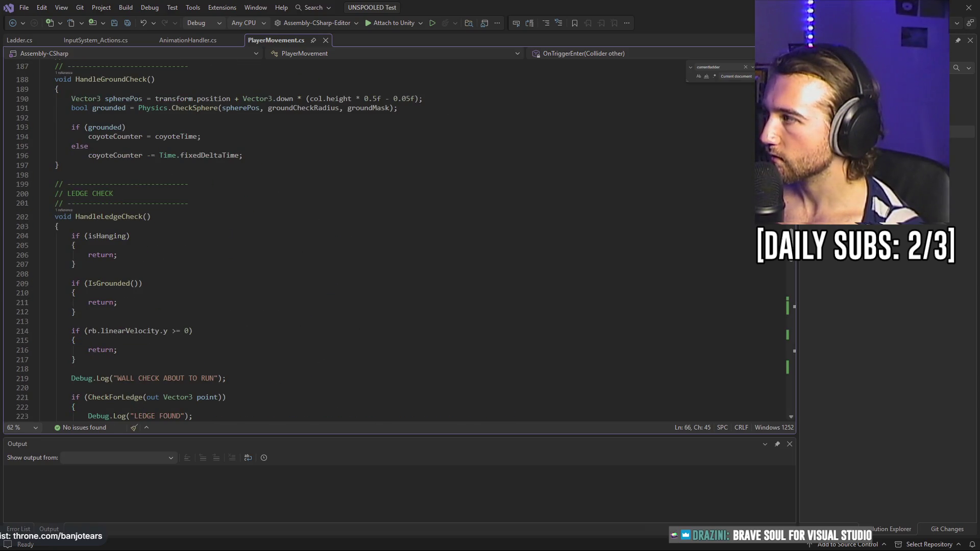
scroll(398, 240, "up", 20)
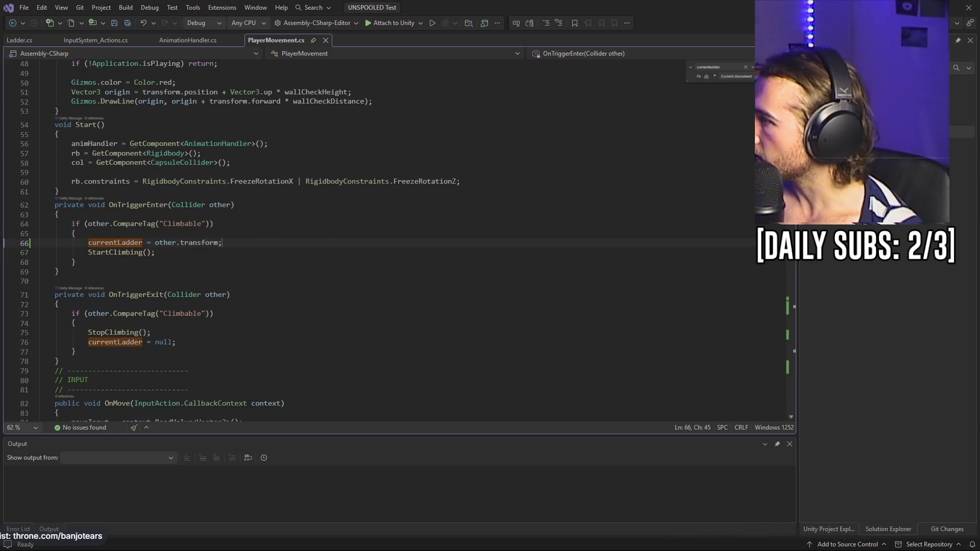
scroll(398, 240, "down", 1)
key("Down")
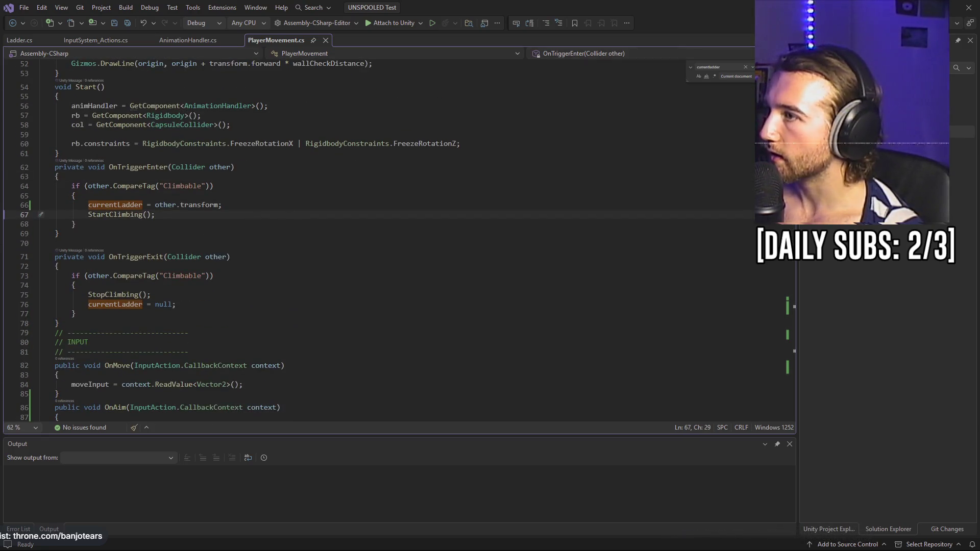
left_click(746, 66)
left_click(250, 196)
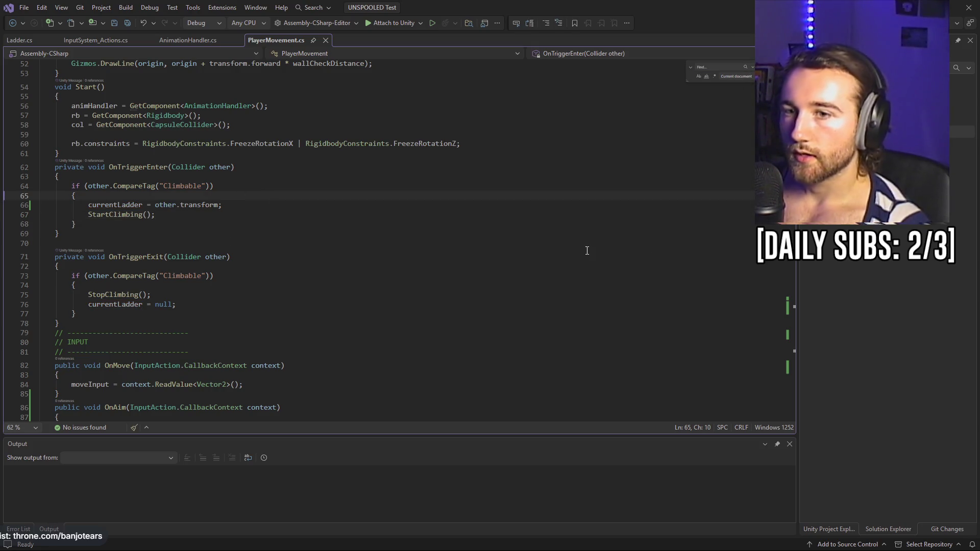
key("Return")
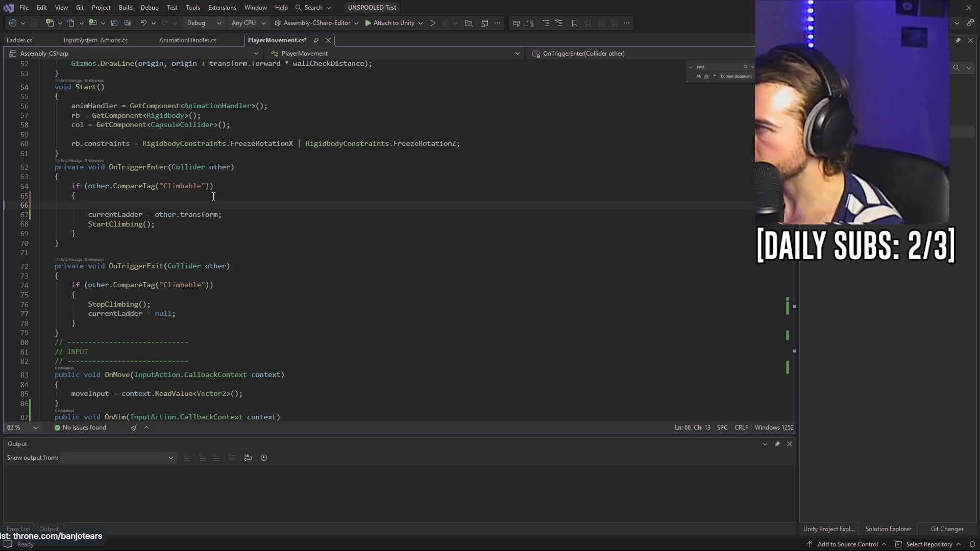
type("ladderNor")
key("Tab")
type("= ")
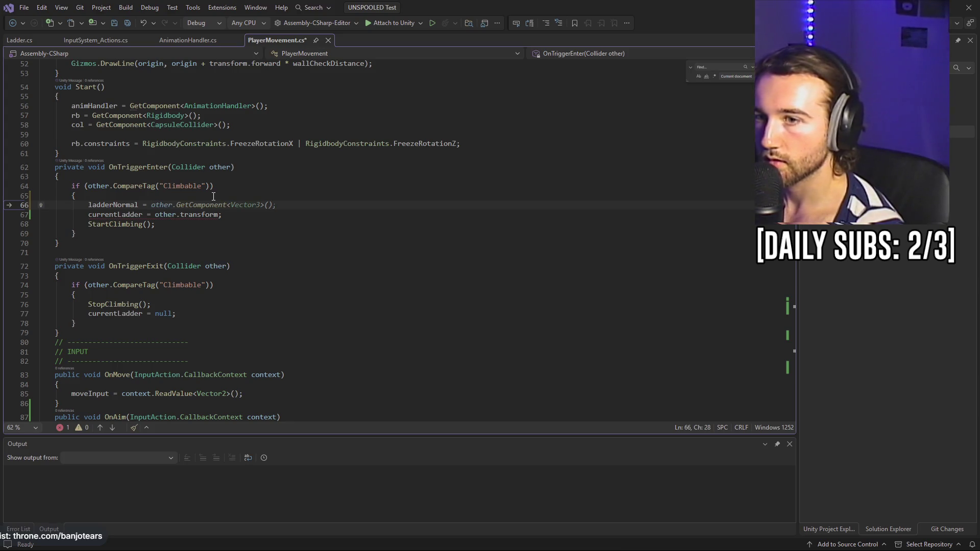
type("la")
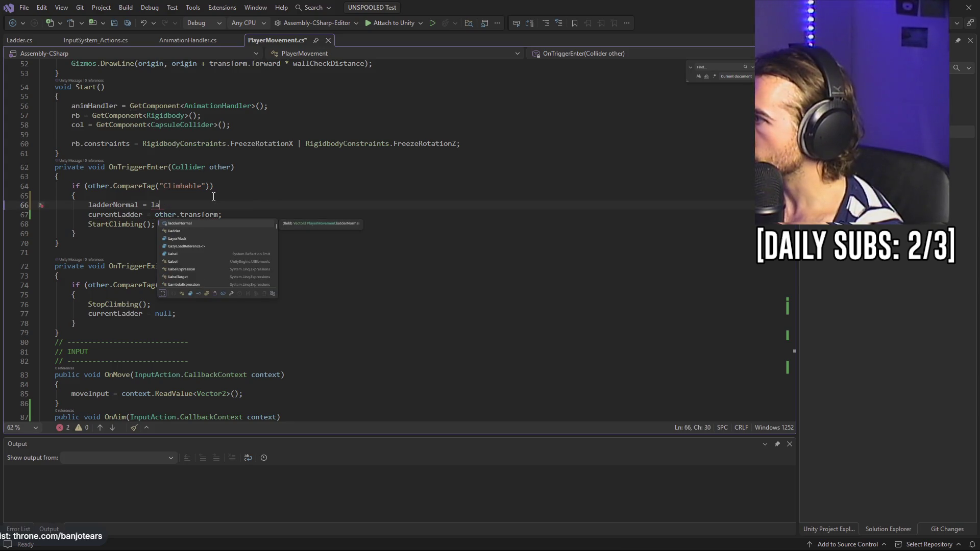
- Add 'Ladder ladder = other.GetComponent<Ladder>();', set ladderNormal = ladder.normal, then return to Unity to recompile
left_click(113, 175)
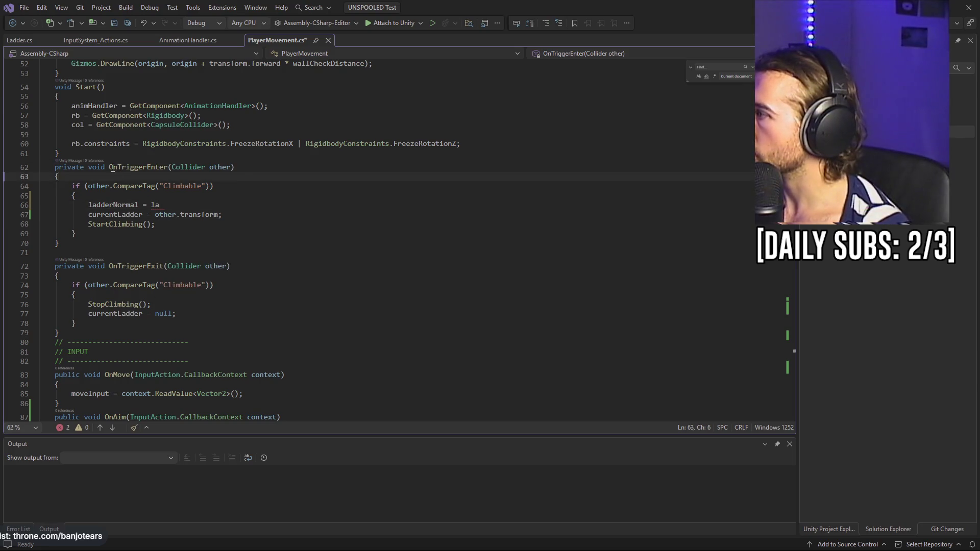
key("Return")
type("Ladder la")
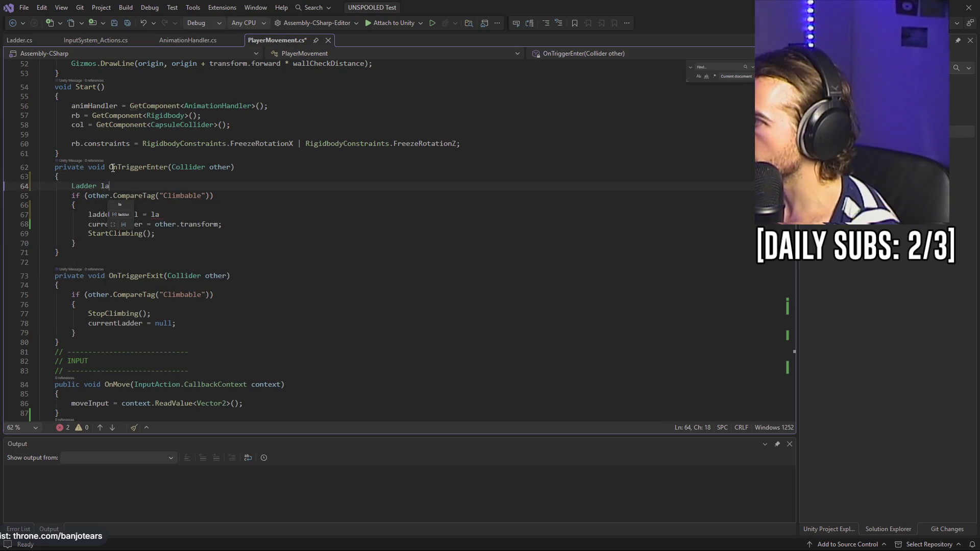
type("dder = other.")
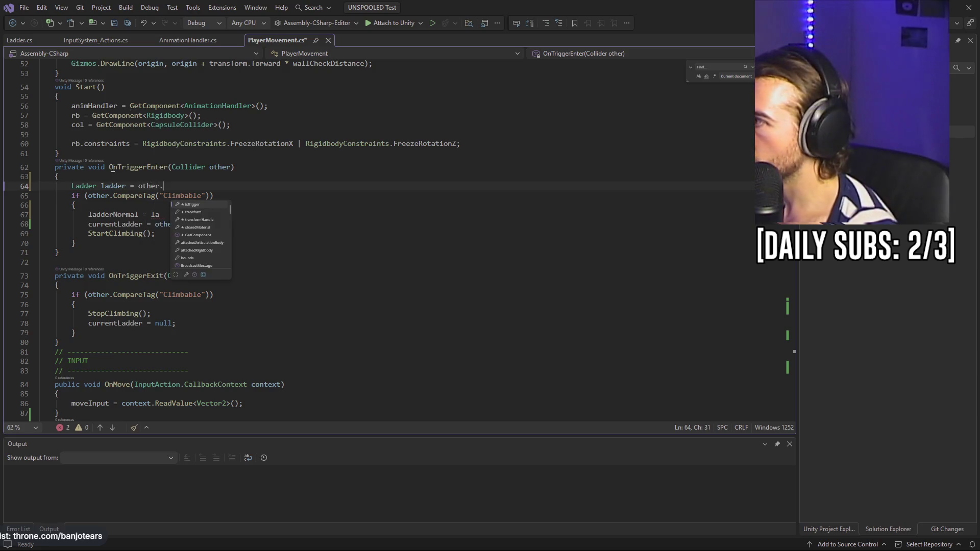
type("Get")
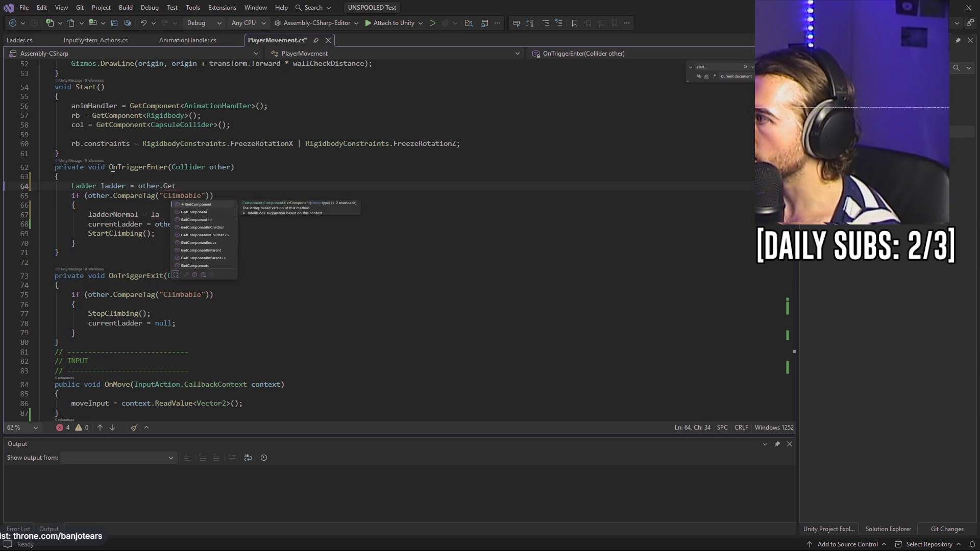
type("Component")
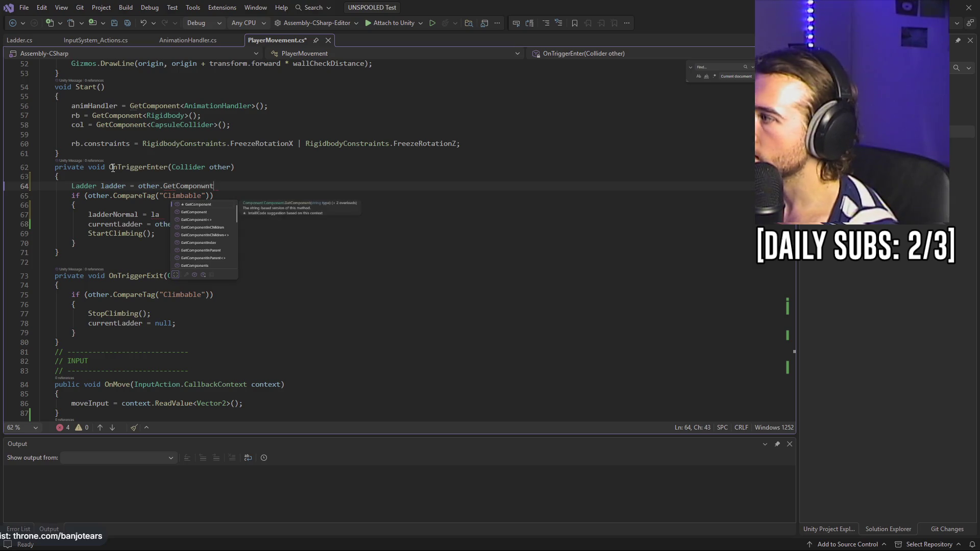
type("<Ladder")
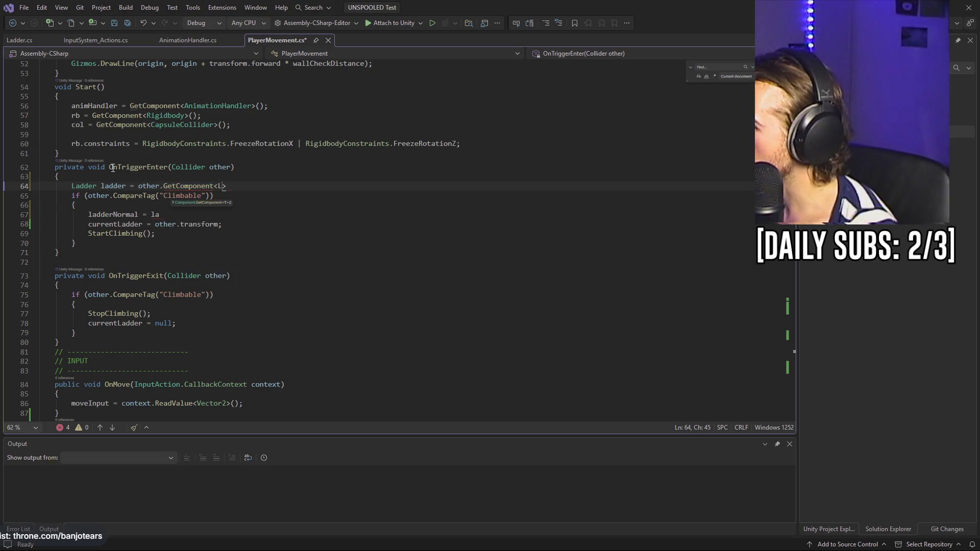
type(">")
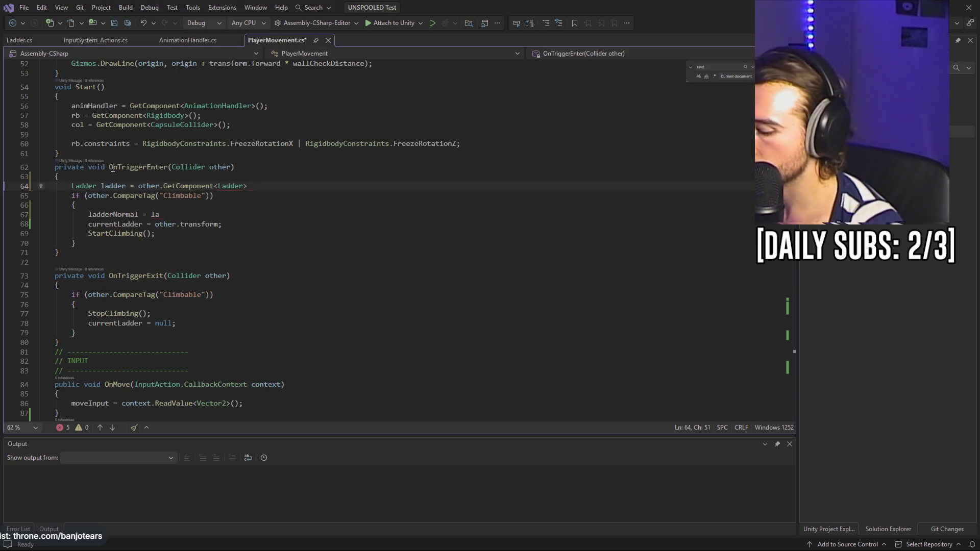
type("()")
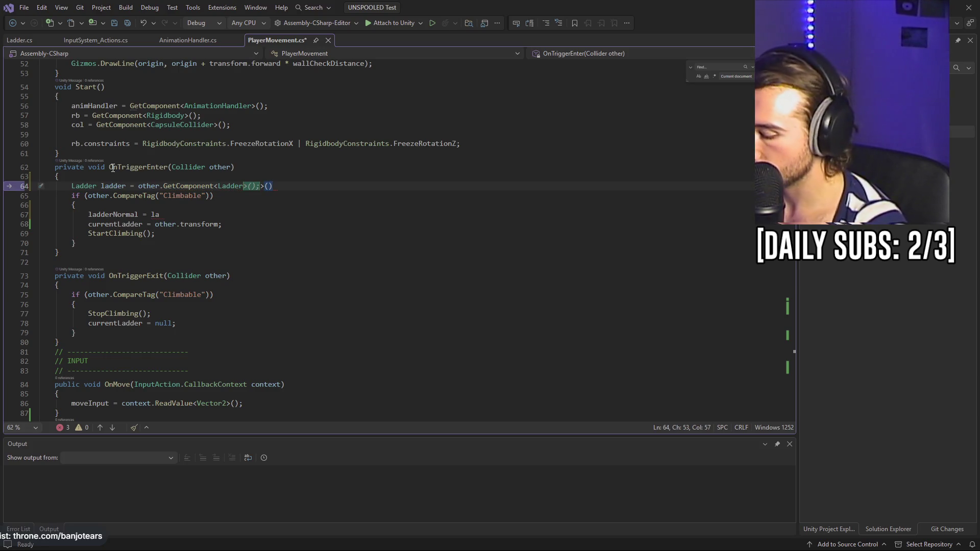
key("BackSpace")
key("BackSpace")
key("BackSpace")
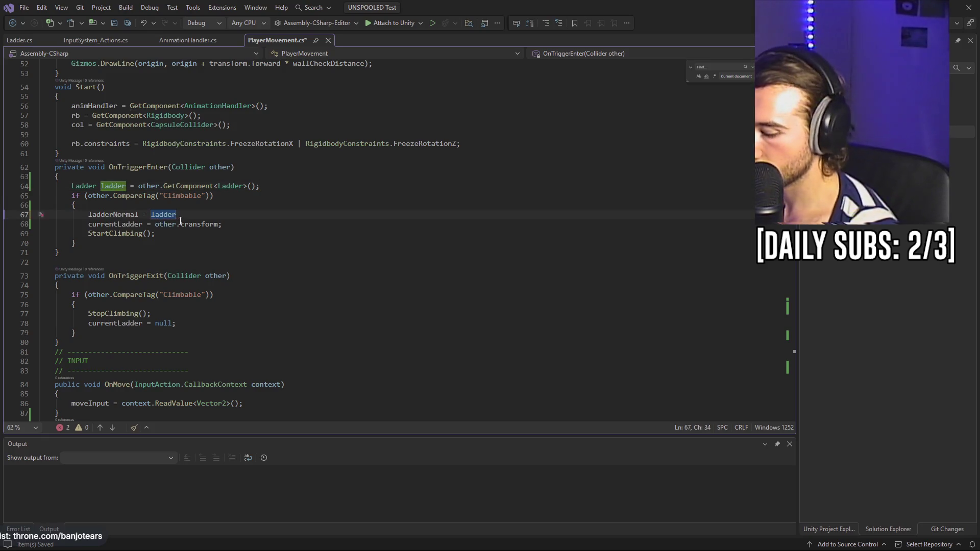
type(".norm")
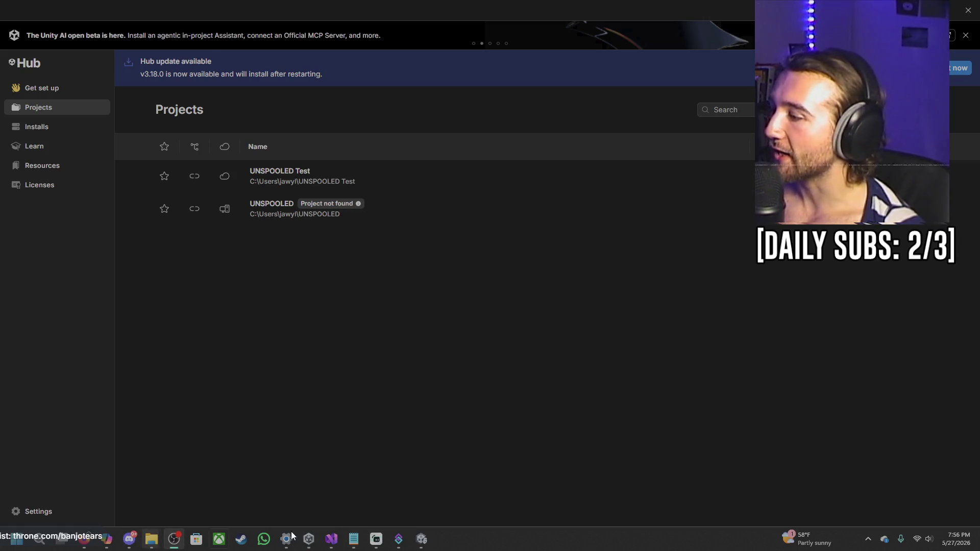
left_click(335, 546)
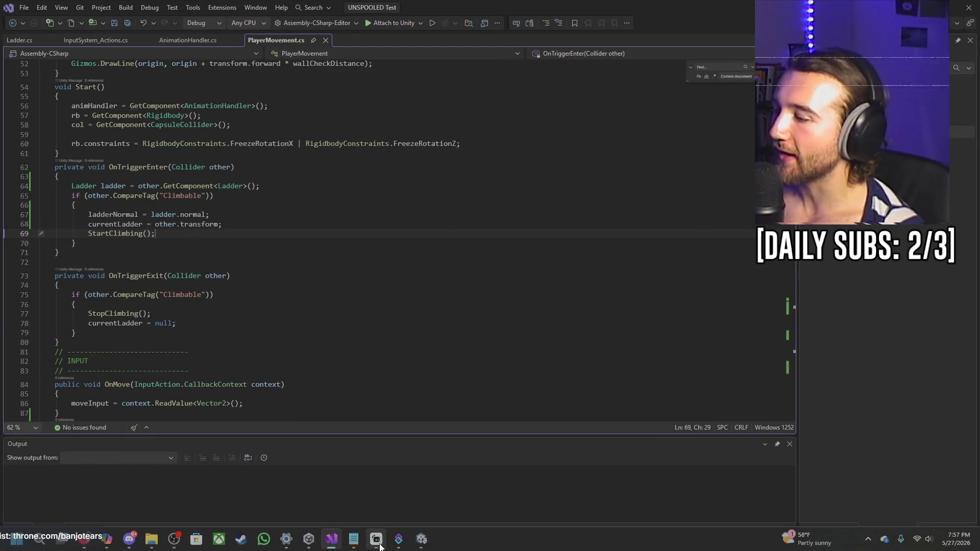
left_click(416, 545)
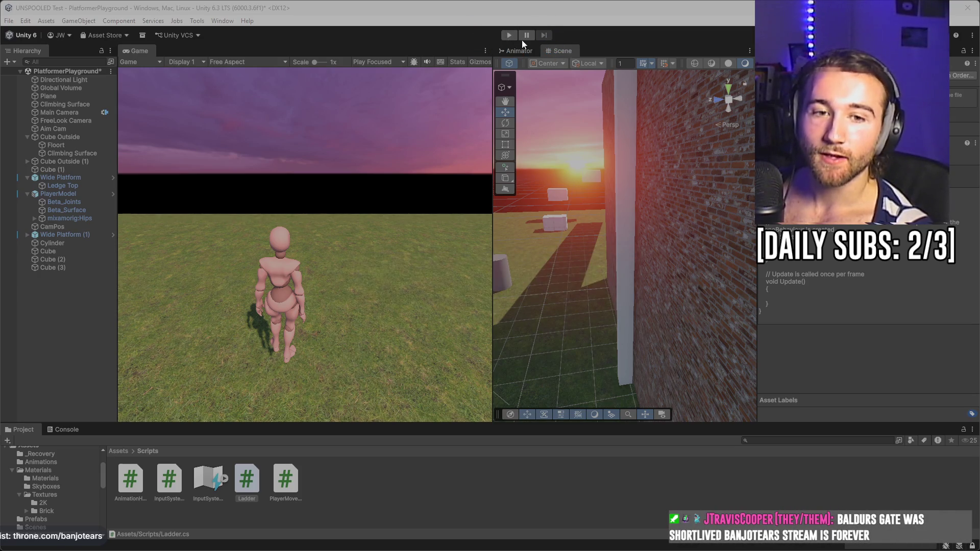
- Enter play mode and run the character forward with W toward the brick climbing wall
left_click(508, 36)
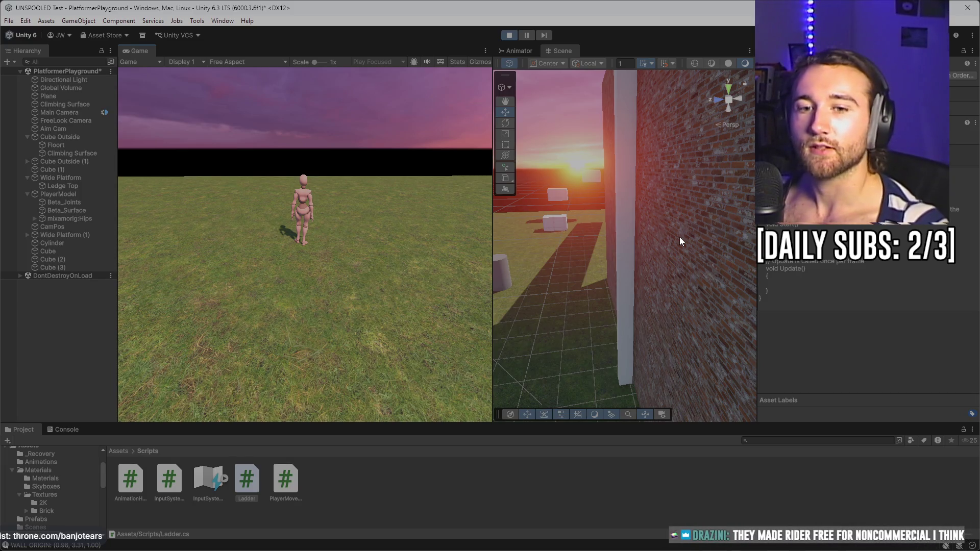
key("w")
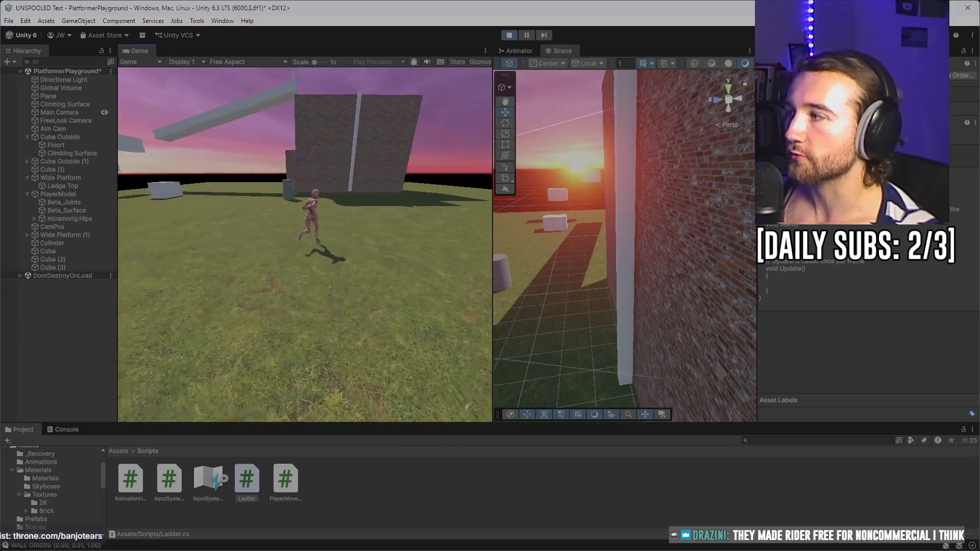
key("w")
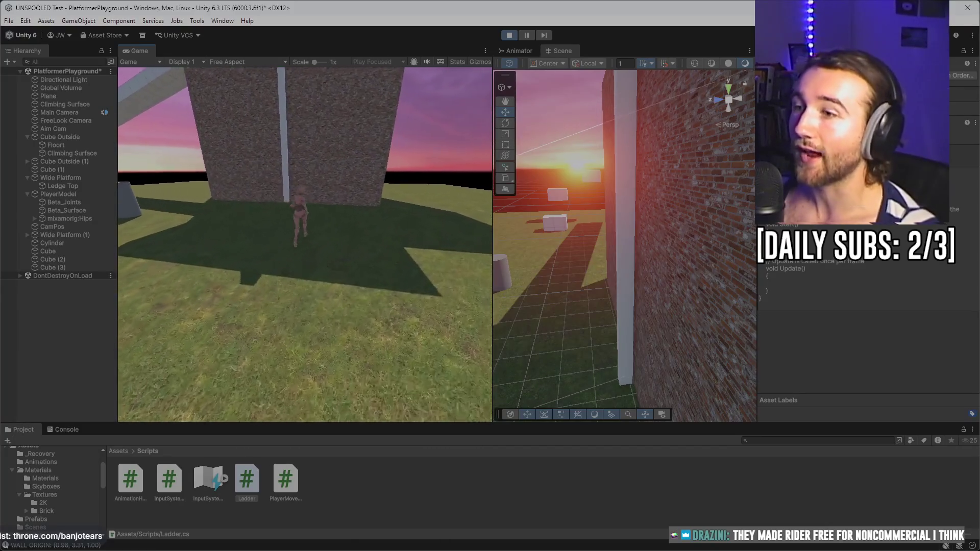
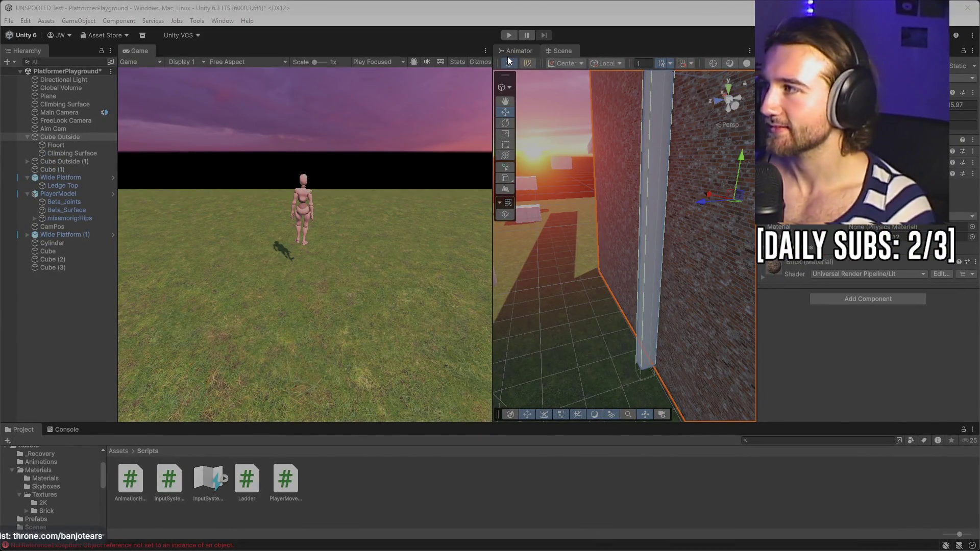
- Enter play mode and run the character up the brick wall, mantling onto the ledge top
left_click(509, 32)
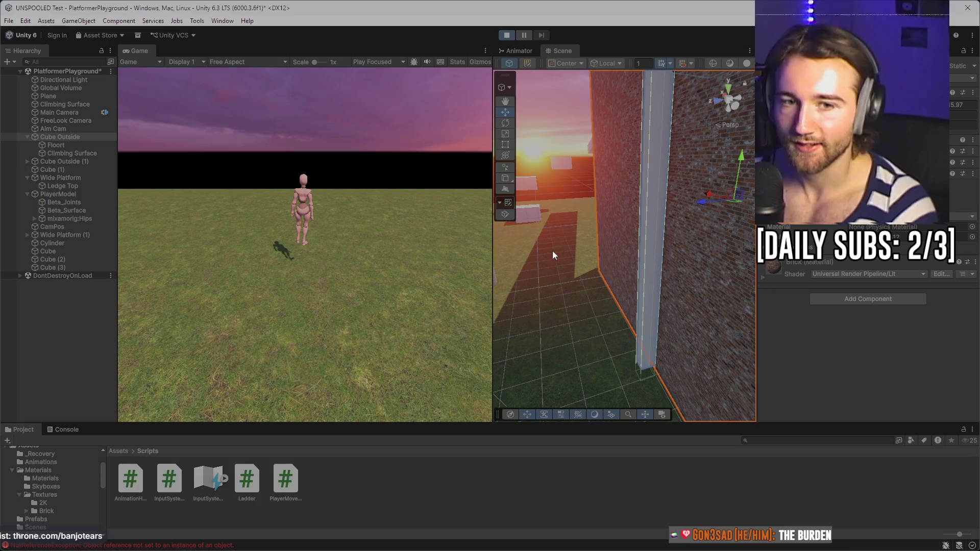
key("w")
left_click(425, 234)
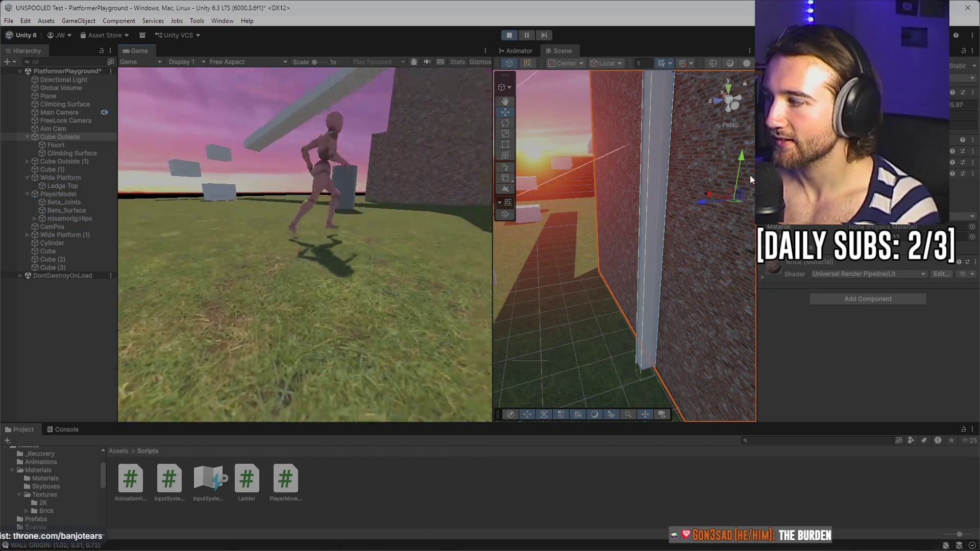
key("w")
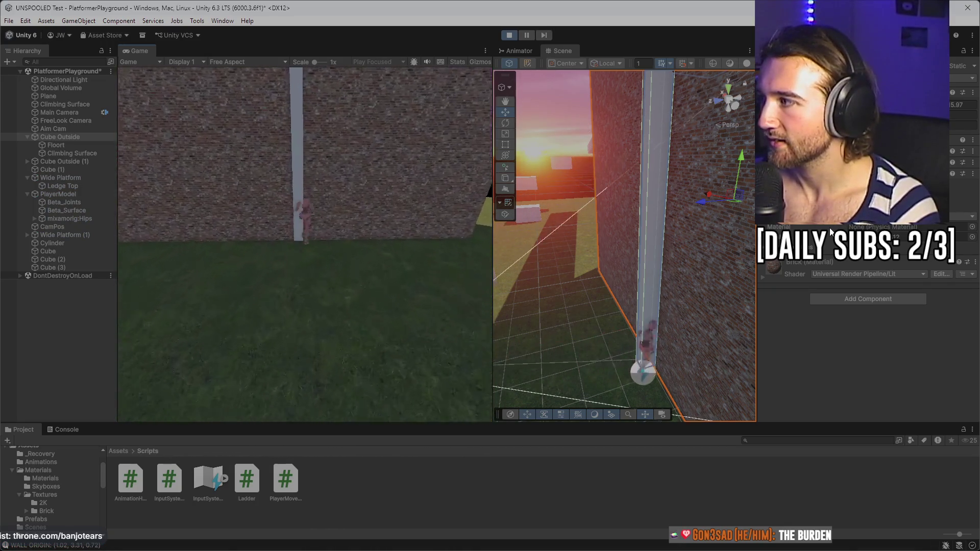
key("w")
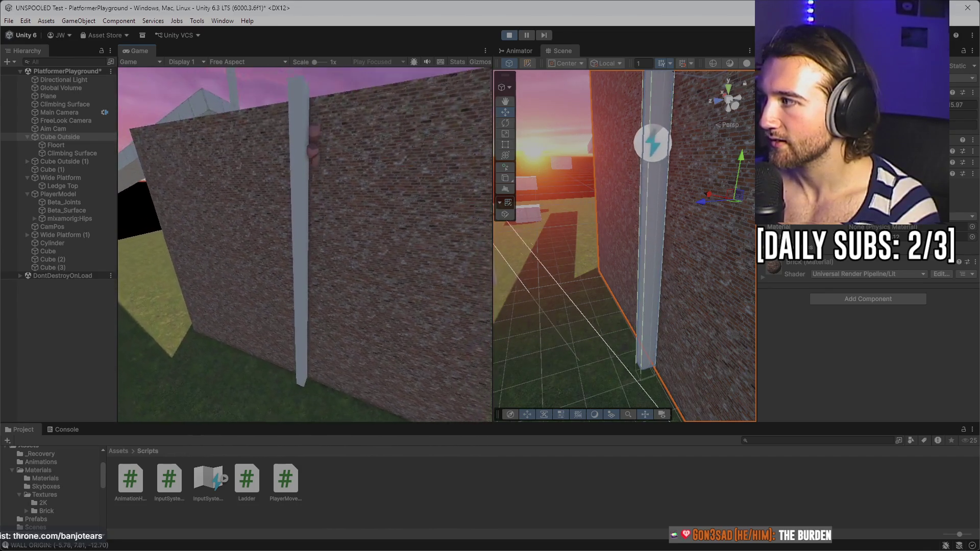
key("w")
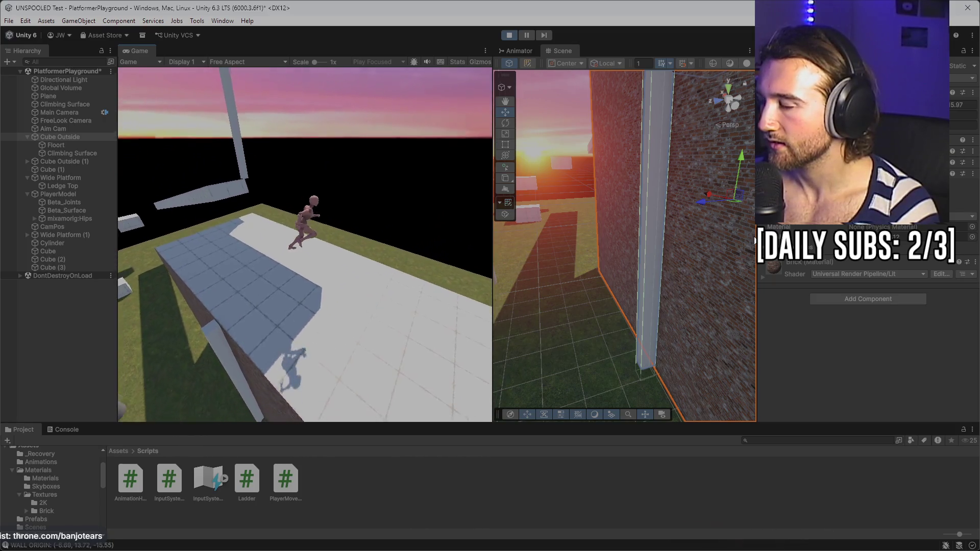
- Walk off the ledge, climb the white ladder, drop off, then select PlayerModel
key("w")
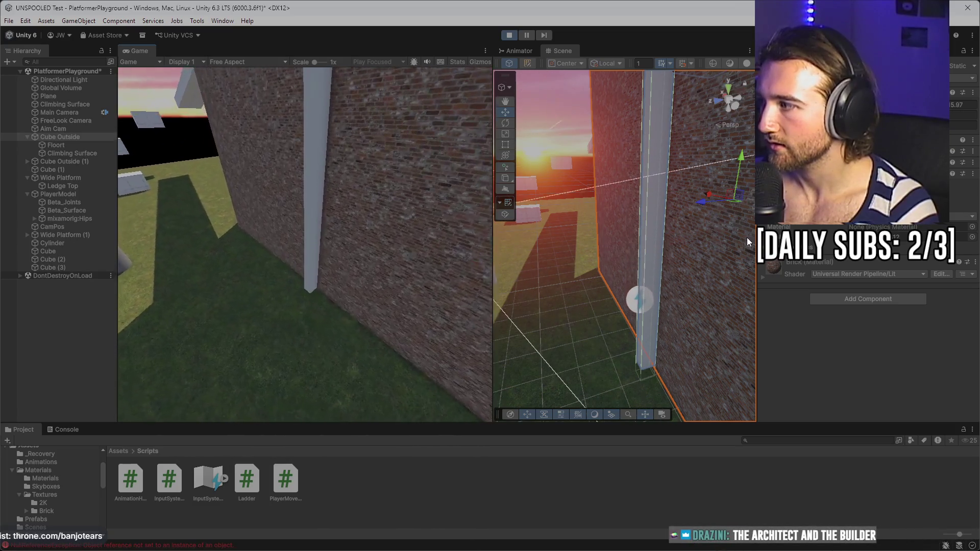
key("w")
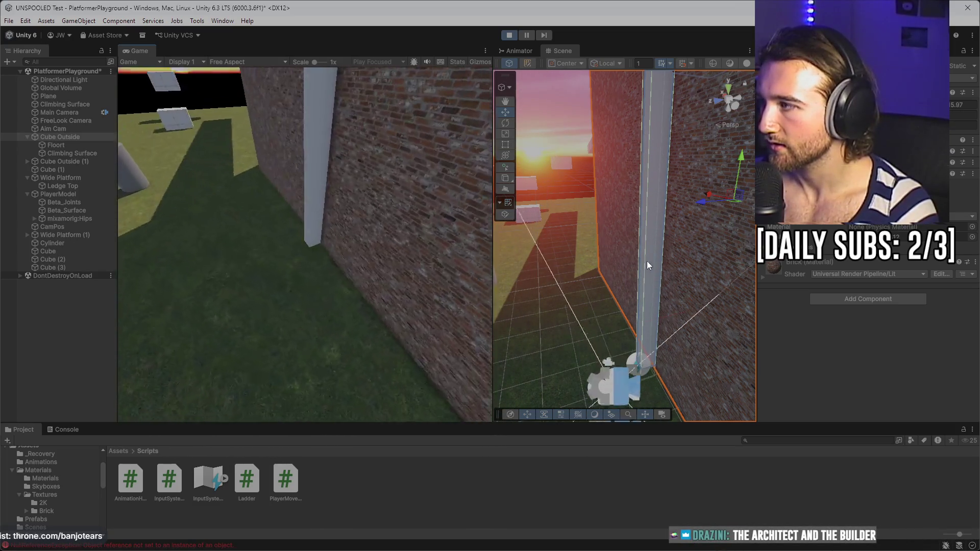
key("w")
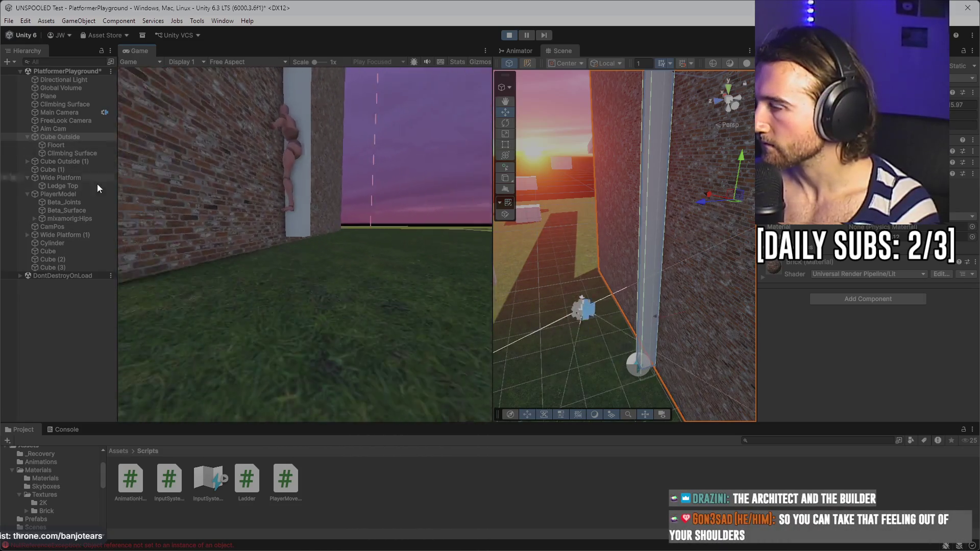
key("space")
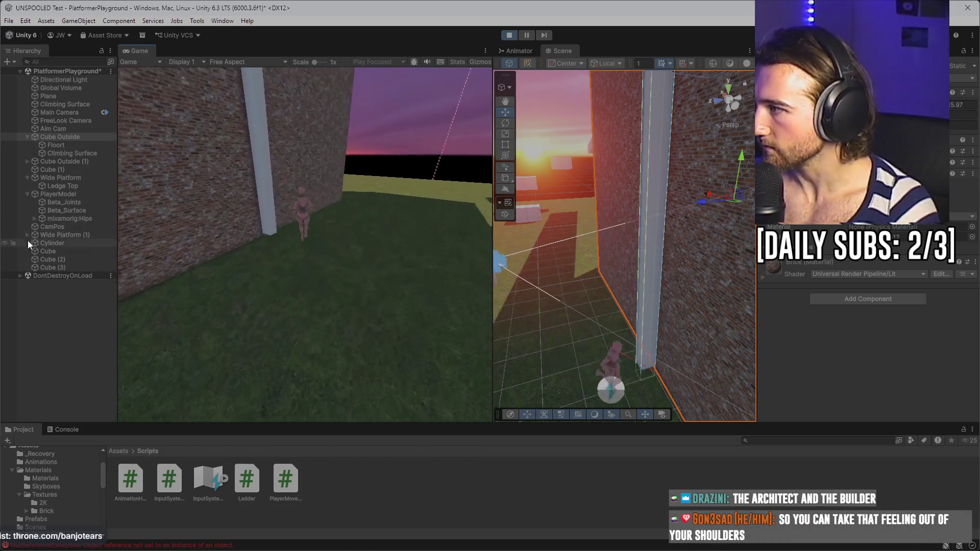
key("s")
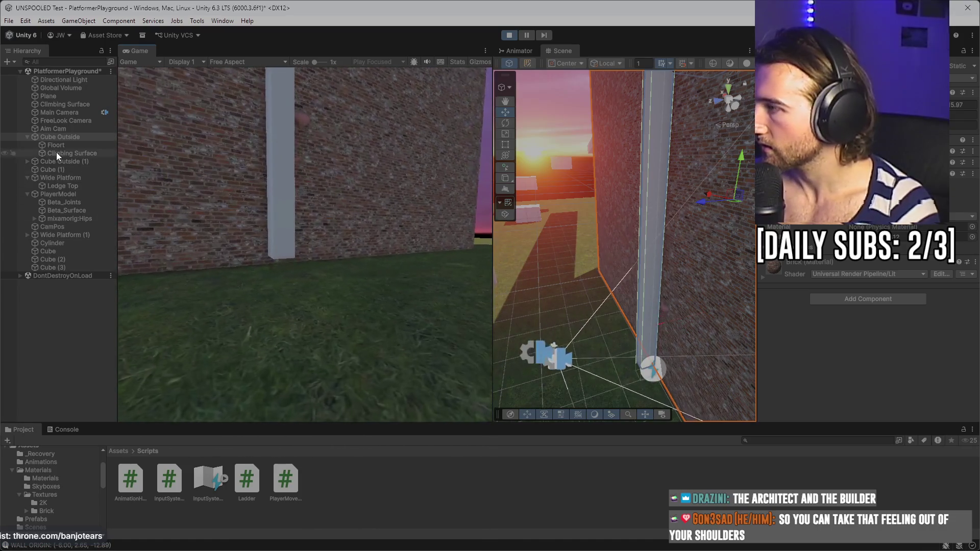
key("w")
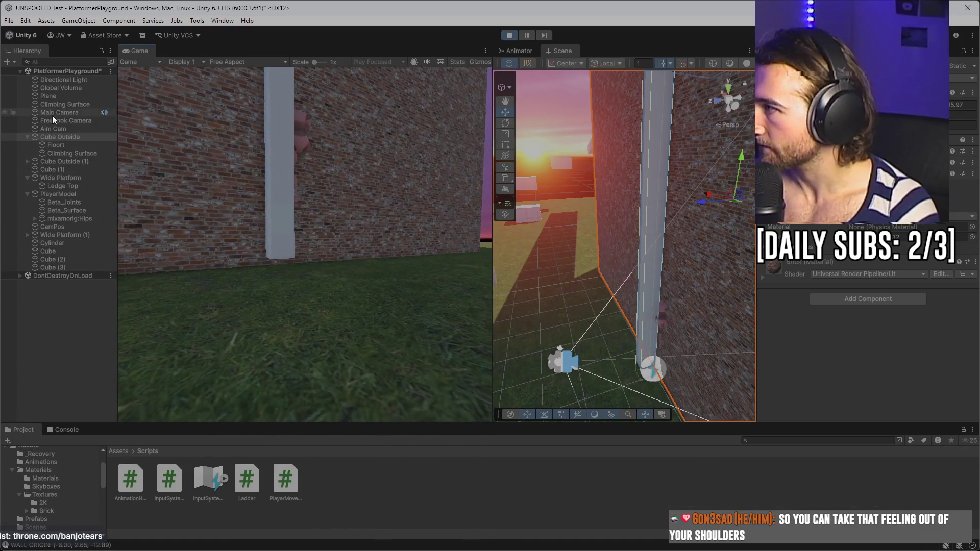
left_click(38, 194)
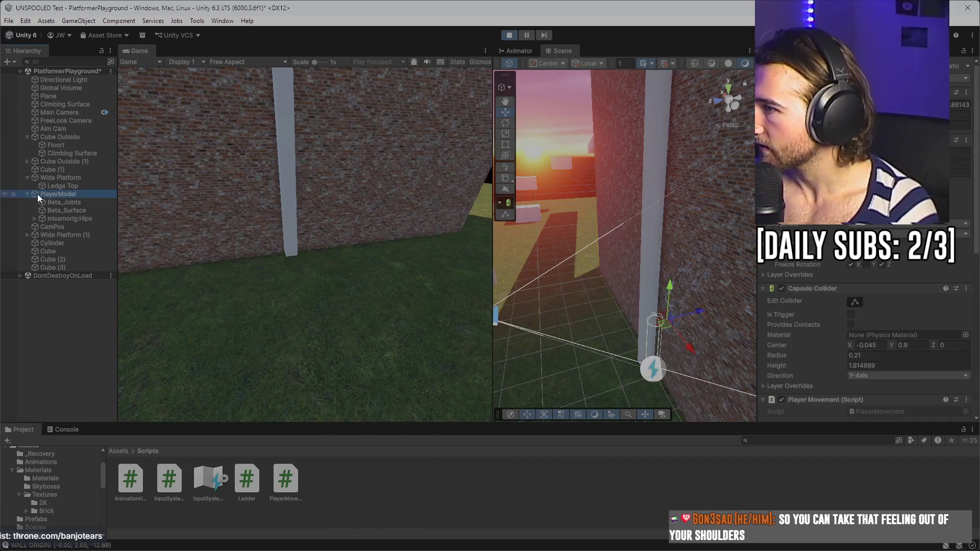
- Inspect the ladder pillar, brick wall and PlayerModel collider, framing the player in view
left_click(651, 297)
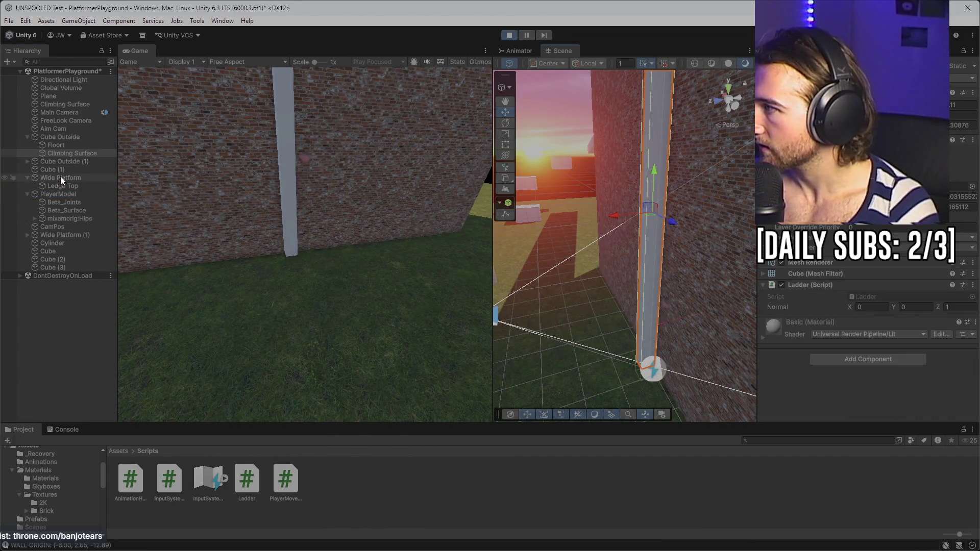
left_click(68, 136)
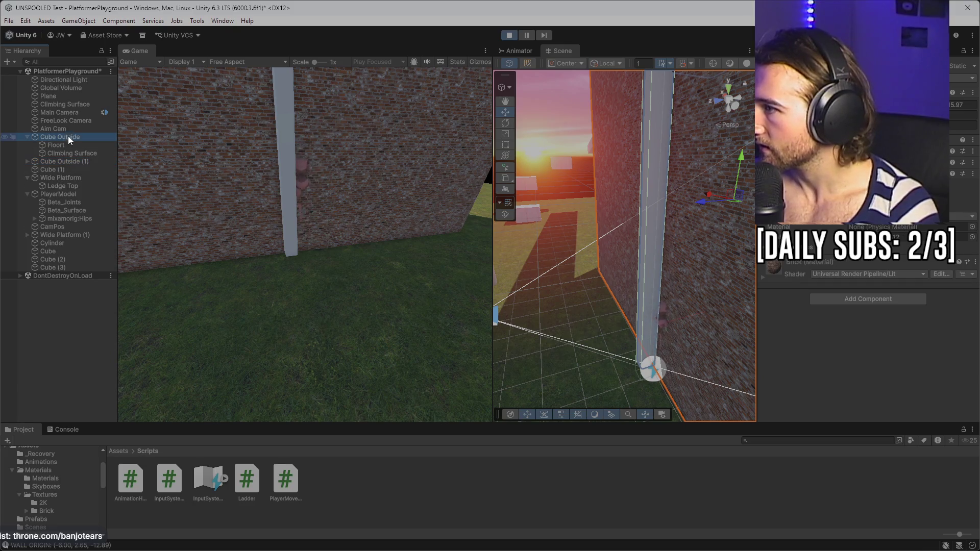
left_click(49, 194)
key("f")
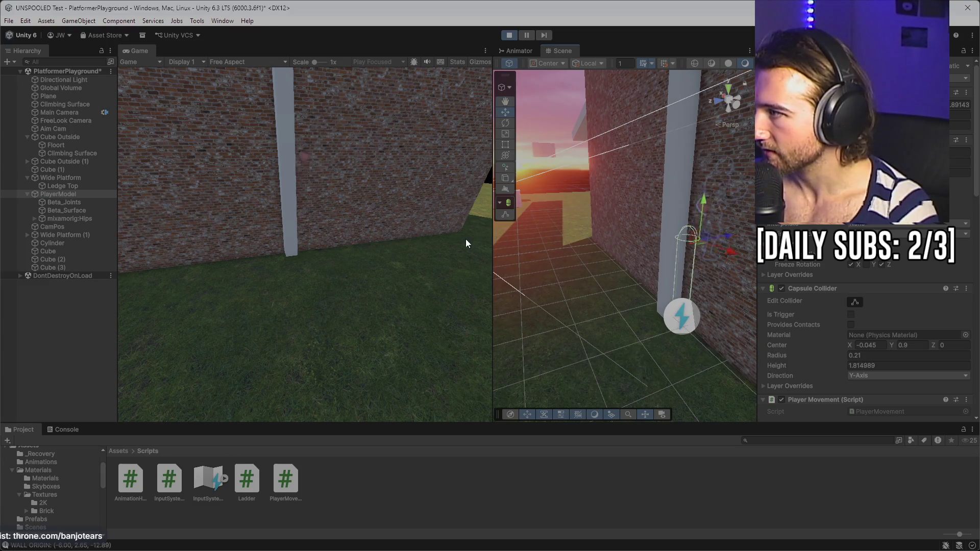
left_click(660, 247)
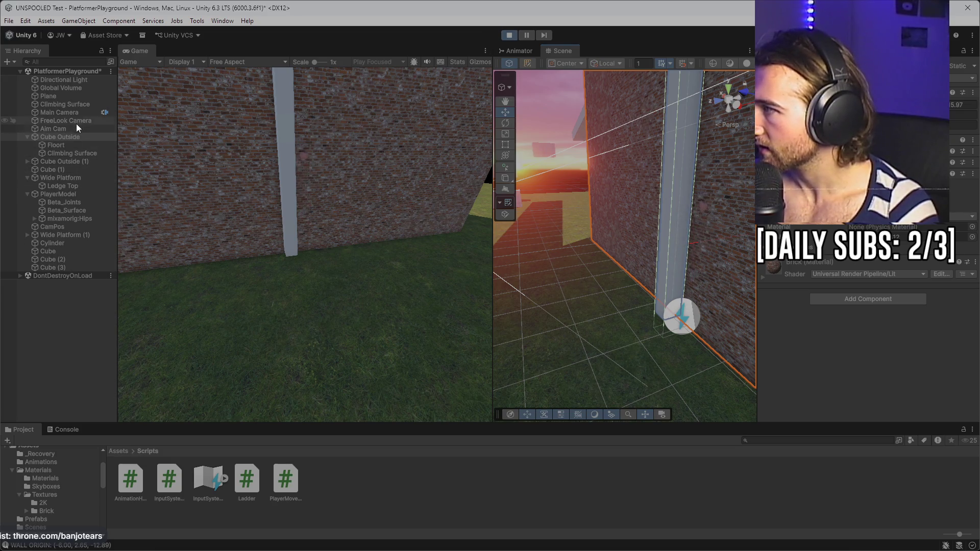
left_click(47, 192)
- Check the wall beside the ladder, Player components and floor plane, then mantle over the wall top
left_click(305, 245)
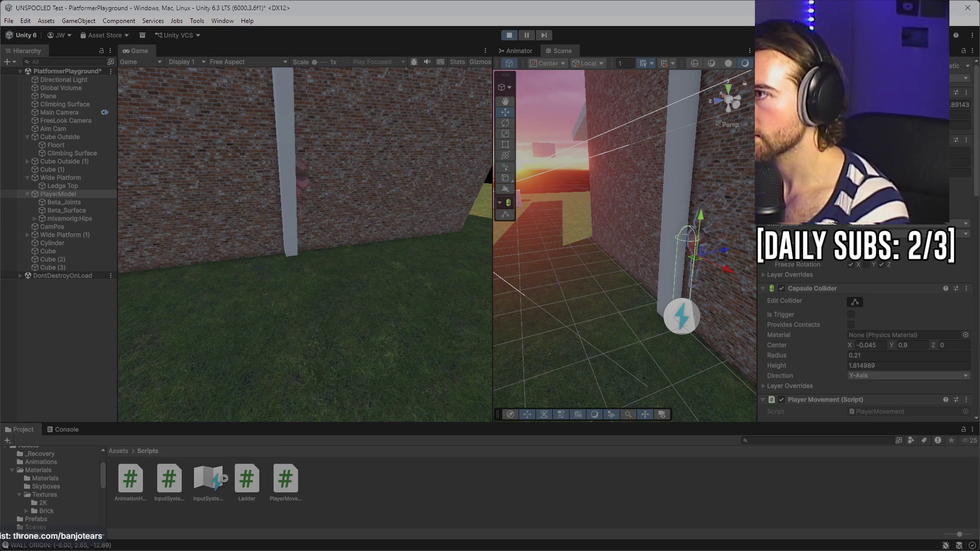
left_click(702, 167)
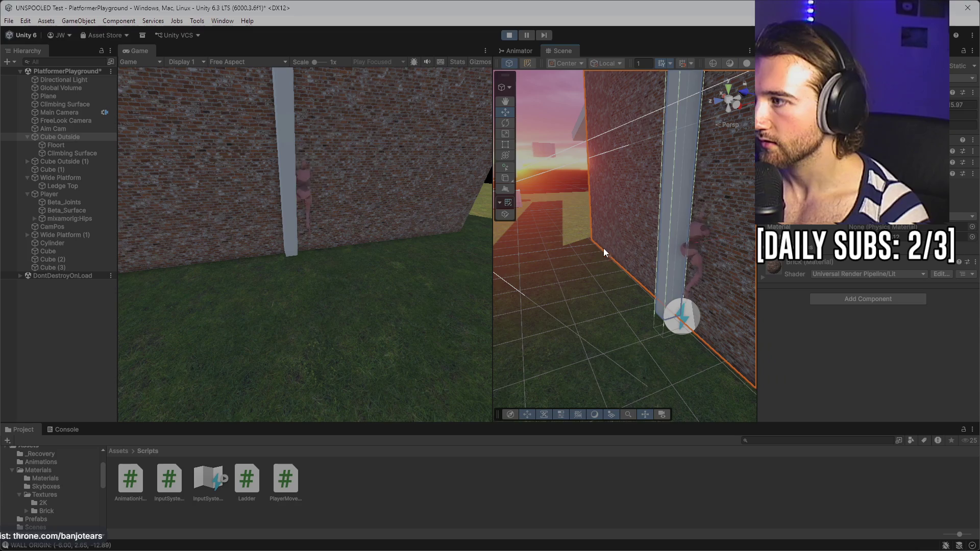
left_click(115, 194)
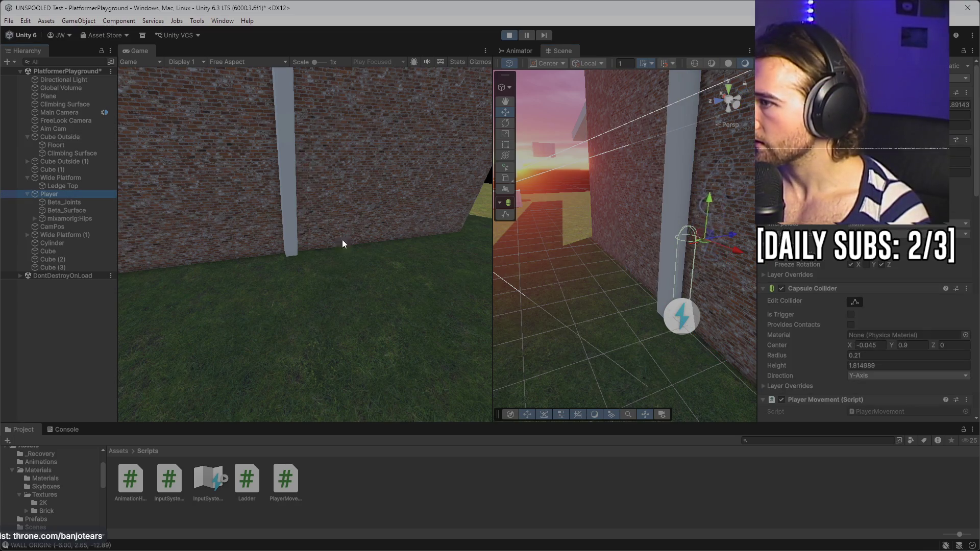
left_click(555, 277)
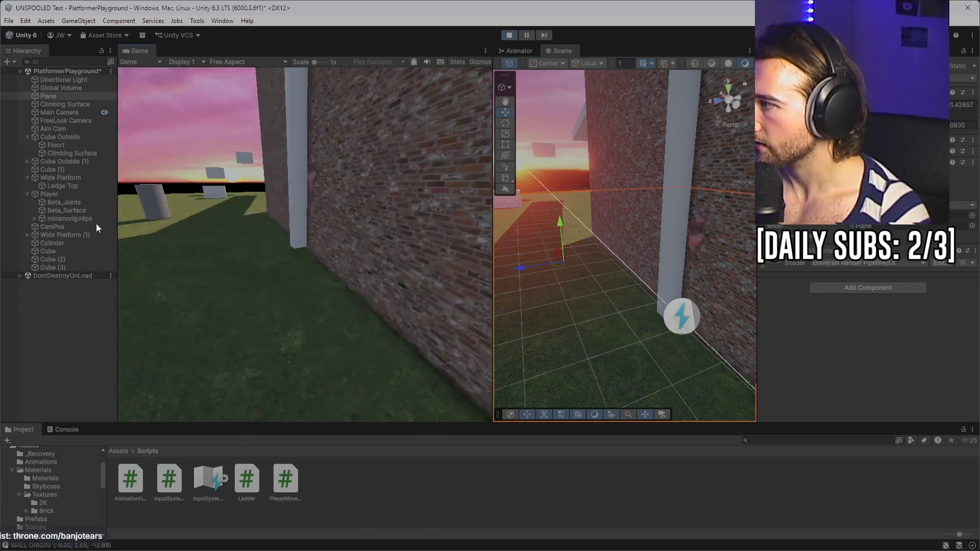
left_click(241, 255)
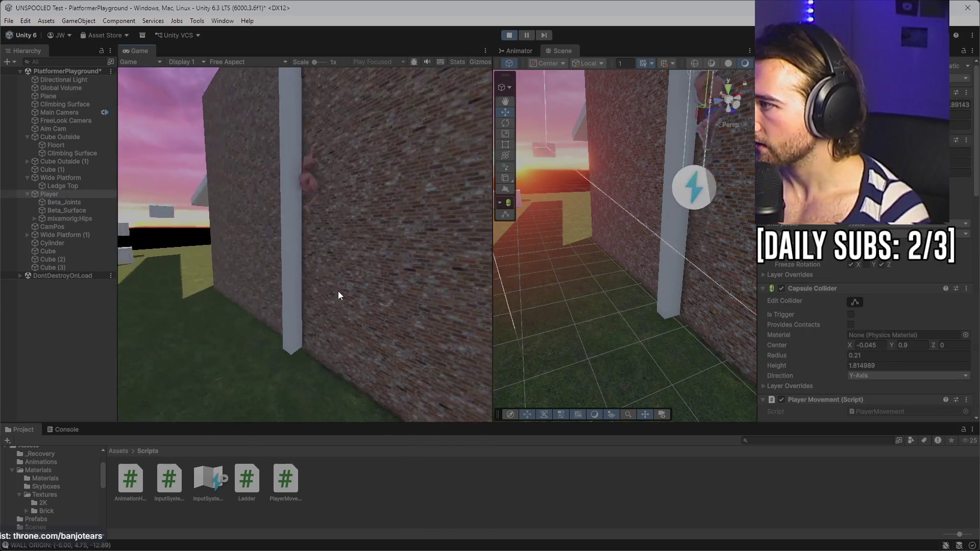
key("w")
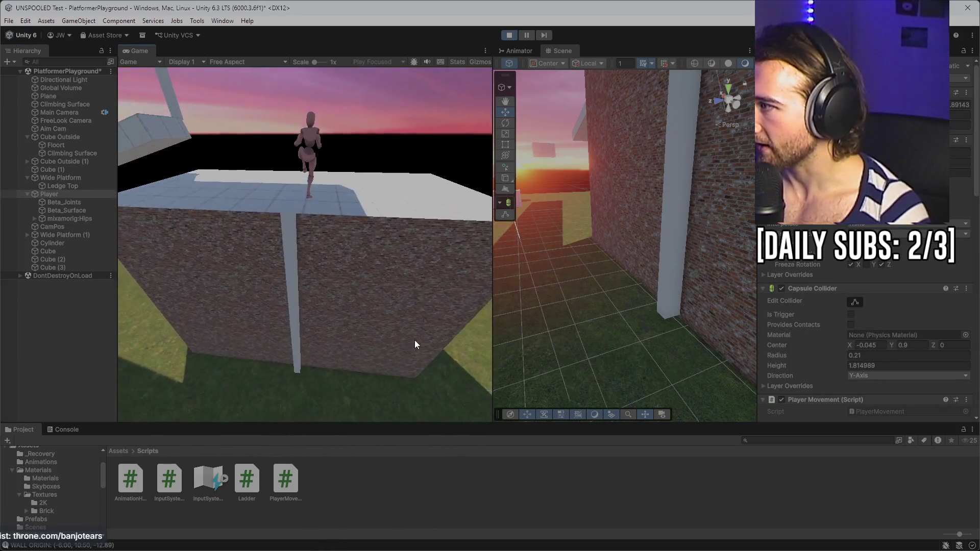
- Run across the platform top and climb the character down the brick wall onto the grass
key("w")
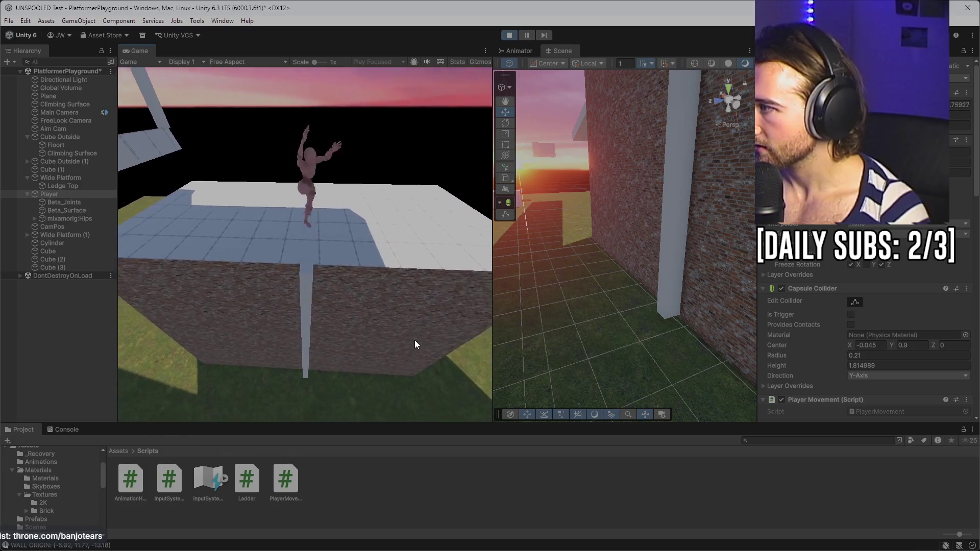
key("s")
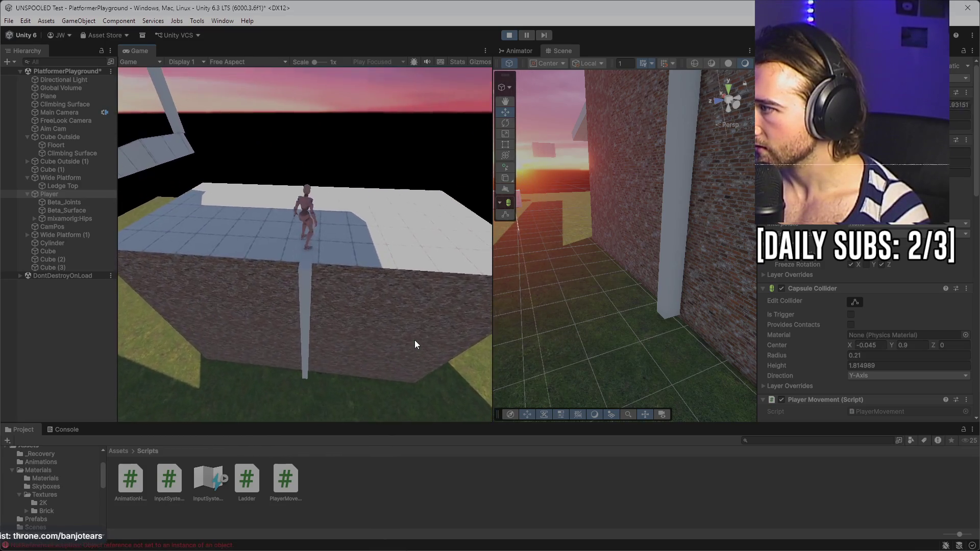
key("s")
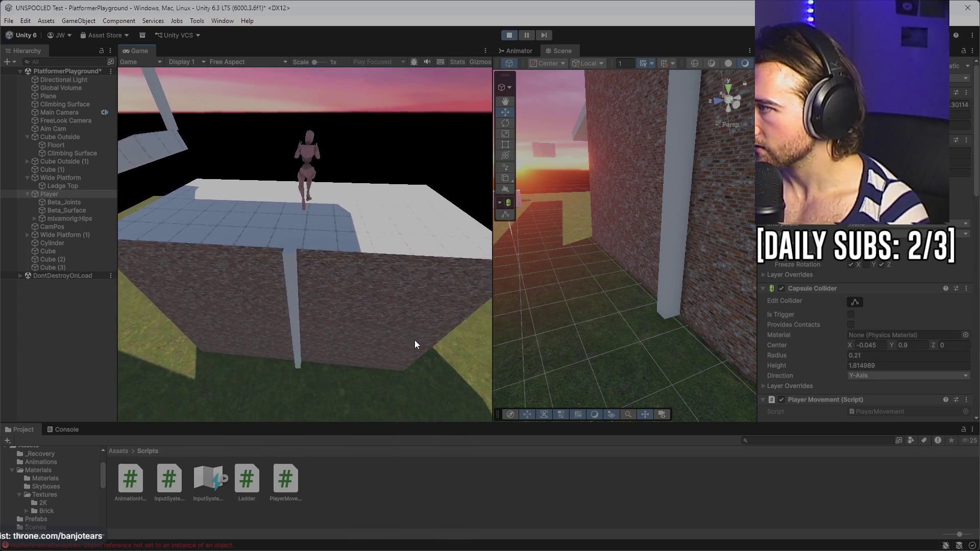
key("s")
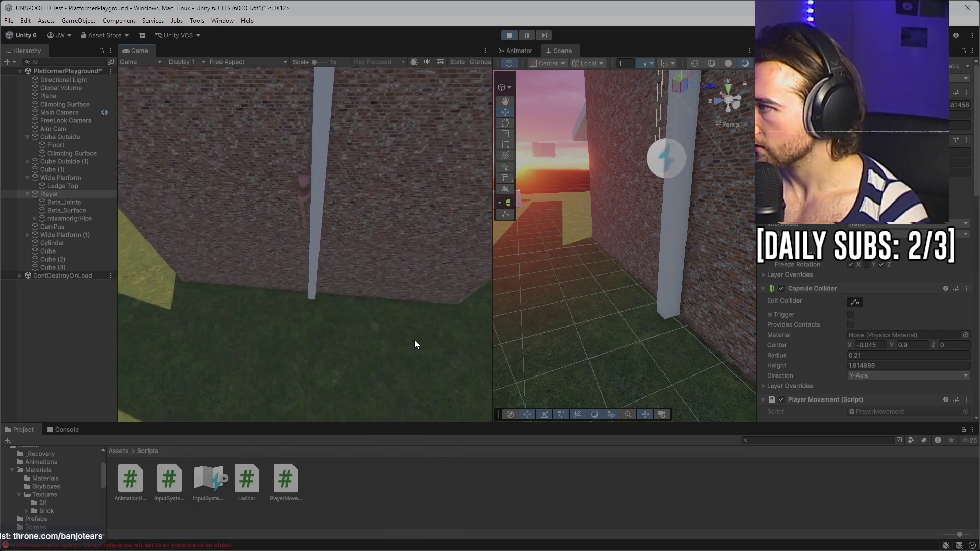
key("s")
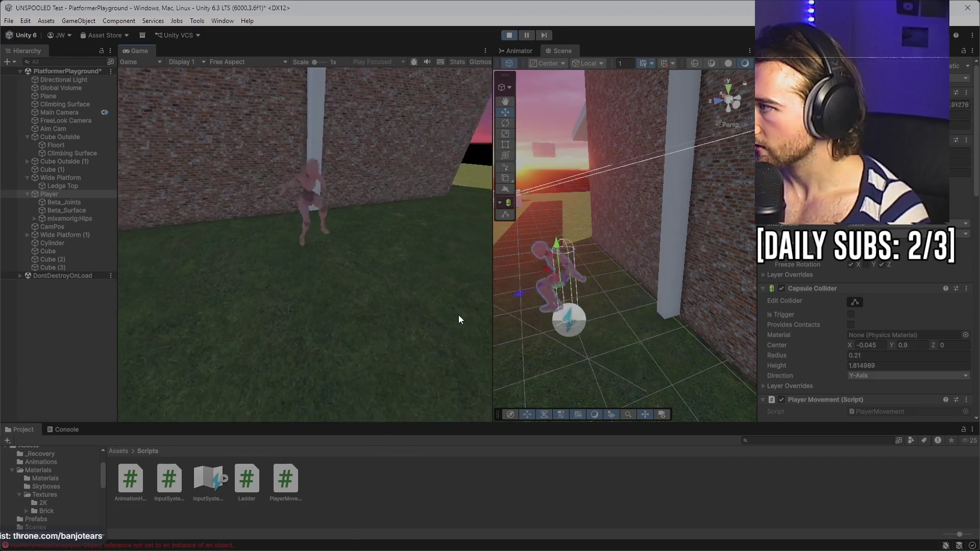
- Climb back up the brick wall, then stop play mode and switch to Visual Studio
key("w")
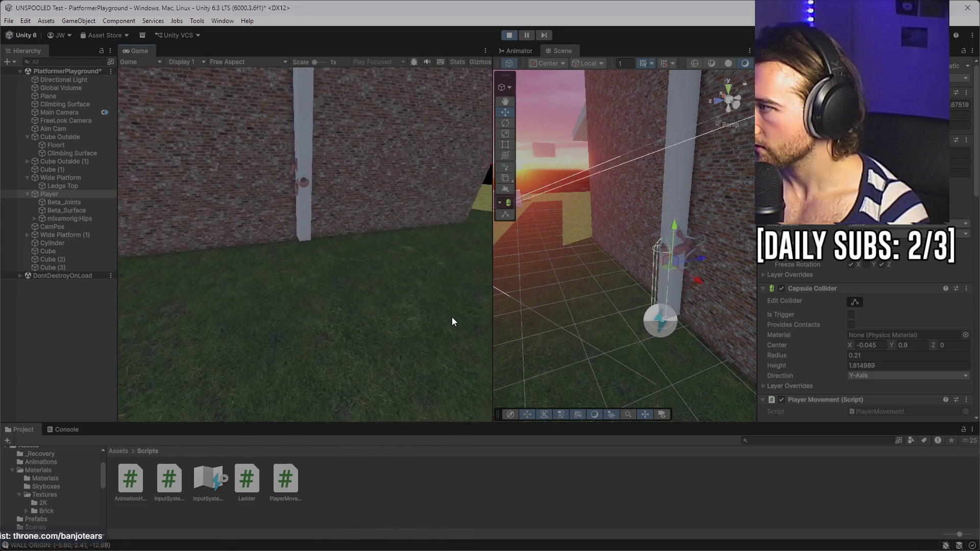
key("w")
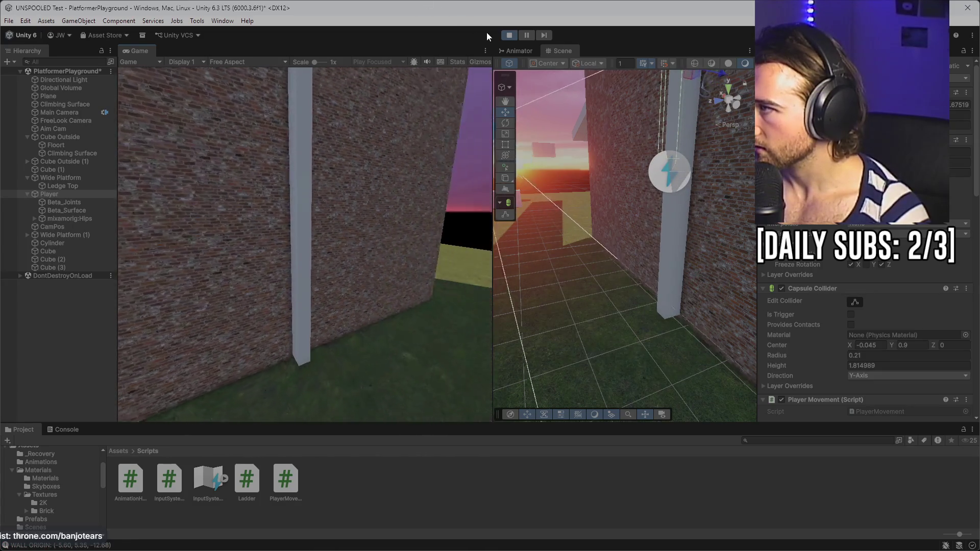
left_click(510, 35)
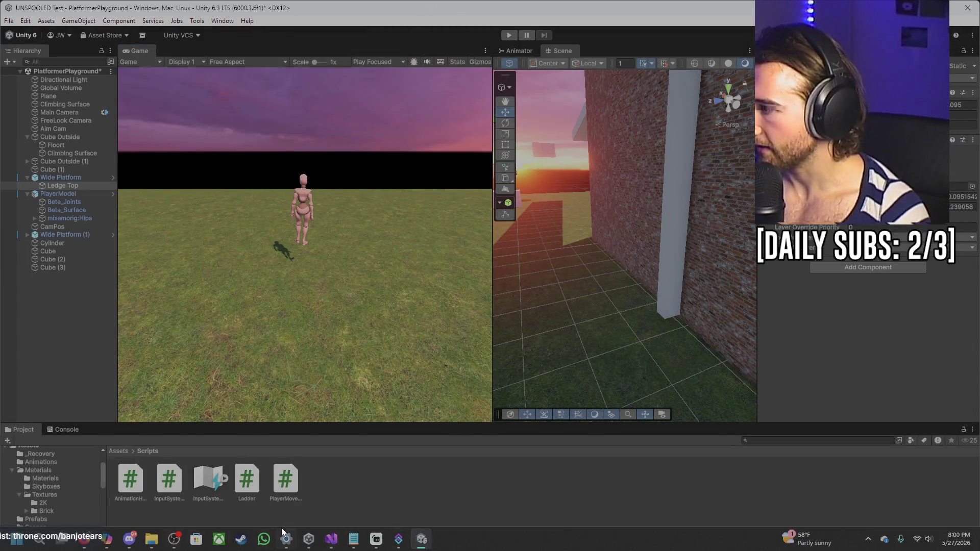
left_click(331, 539)
- Bring up StartClimbing with climbInset at 1.22f, then return to Unity to recompile
scroll(627, 254, "down", 10)
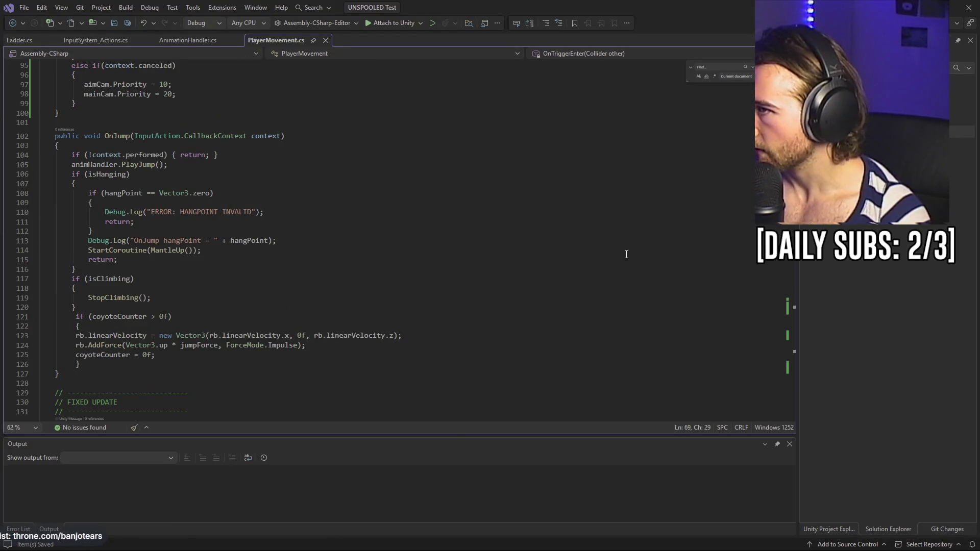
mouse_move(786, 164)
left_mouse_down()
mouse_move(784, 375)
mouse_move(786, 356)
mouse_move(784, 366)
left_mouse_up()
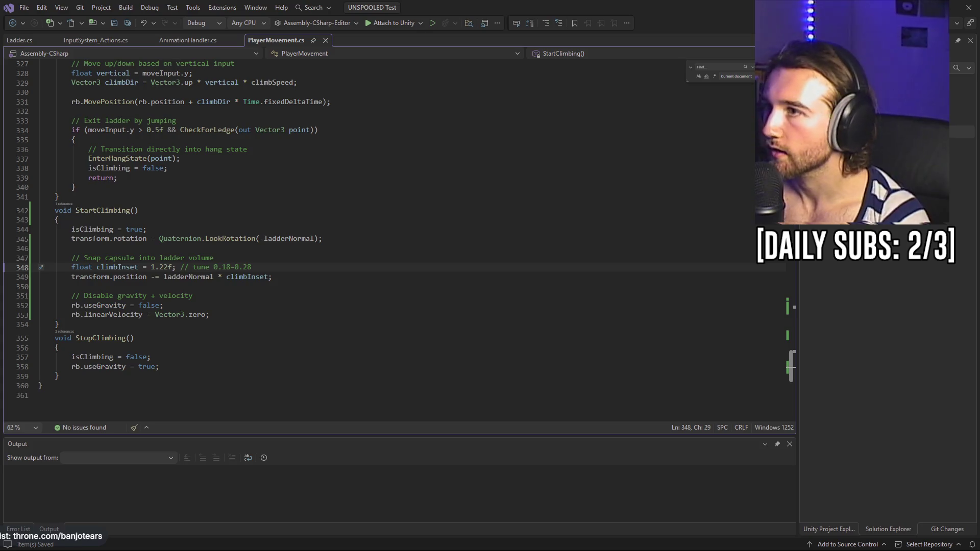
key("alt+Tab")
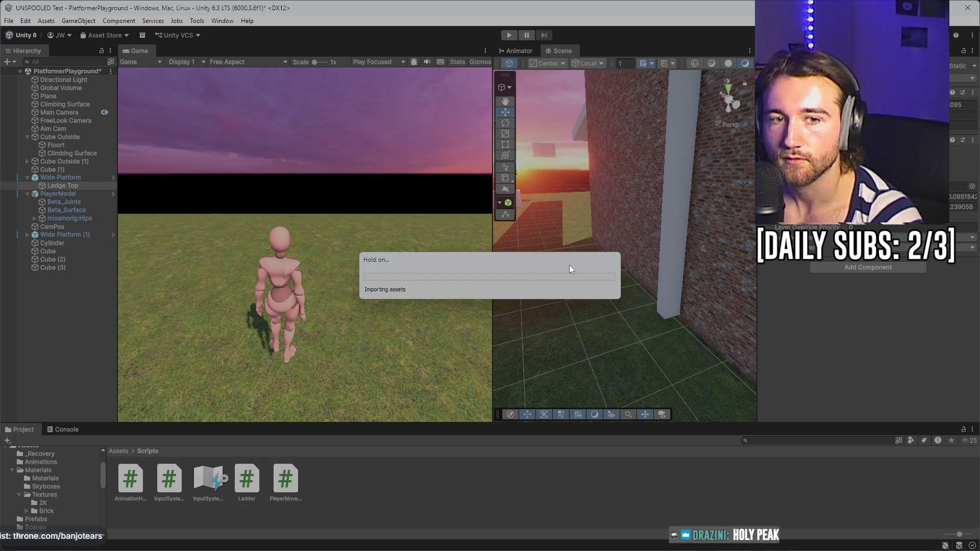
- Play-test the 1.22f climb inset by running at the wall, then stop and return to Visual Studio
left_click(509, 34)
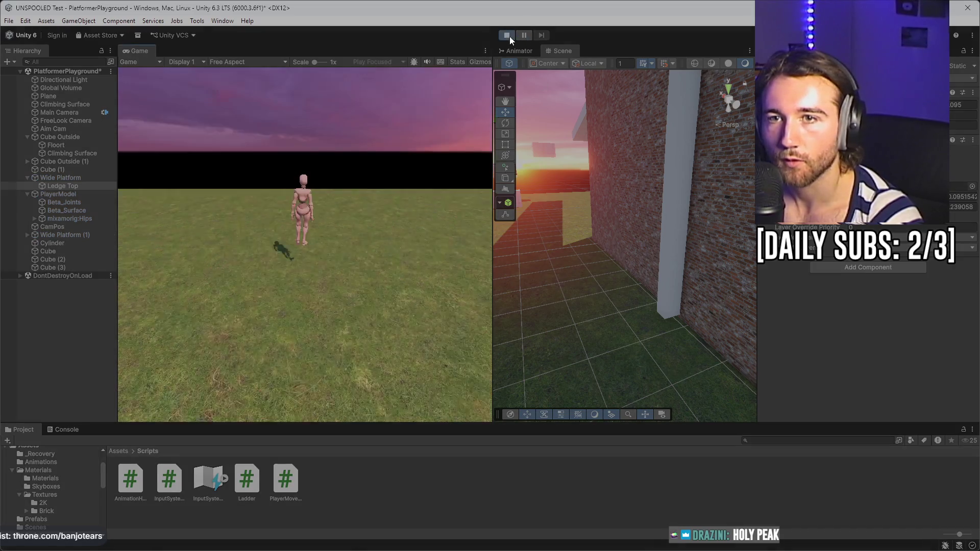
key("w")
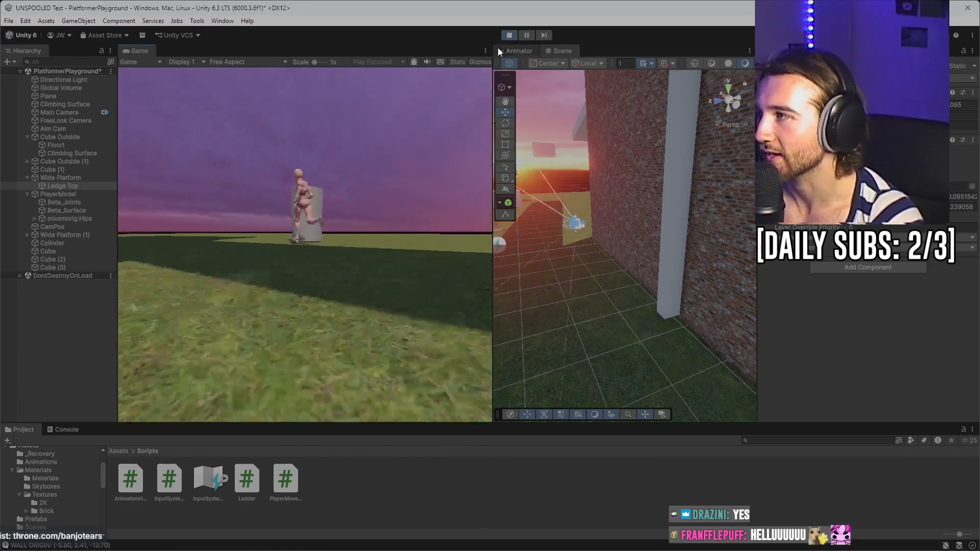
key("ctrl+p")
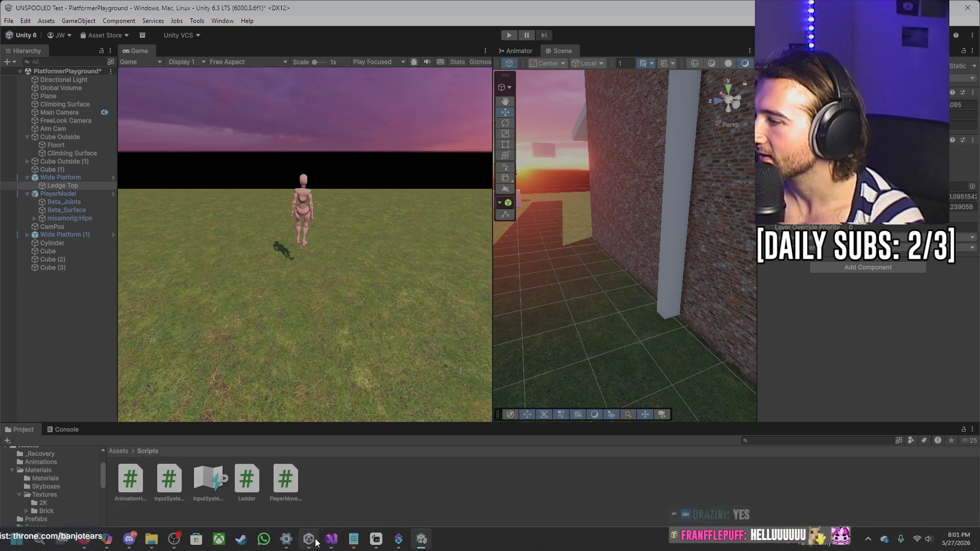
left_click(332, 539)
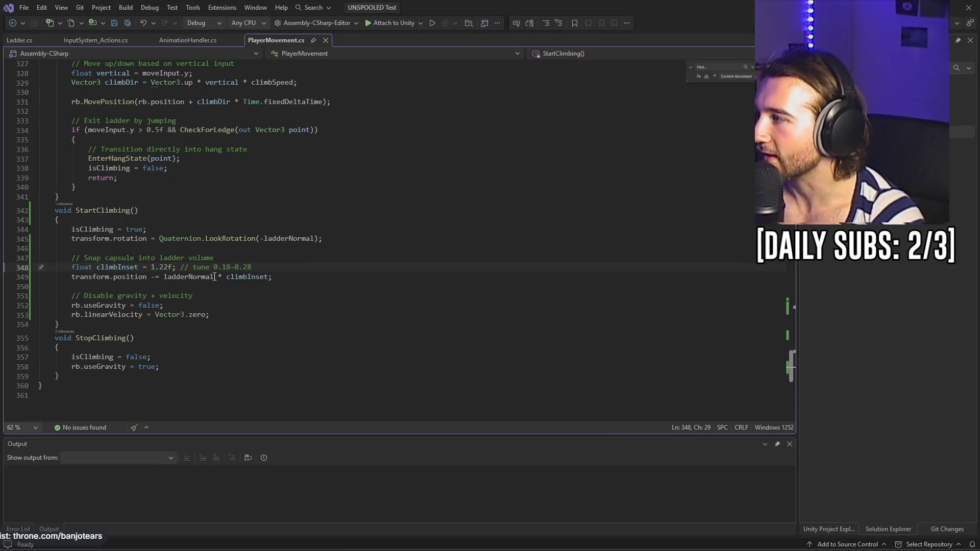
- Change climbInset from 1.22f back to 0.22f, save PlayerMovement.cs, and return to Unity
key("BackSpace")
type("0")
key("ctrl+s")
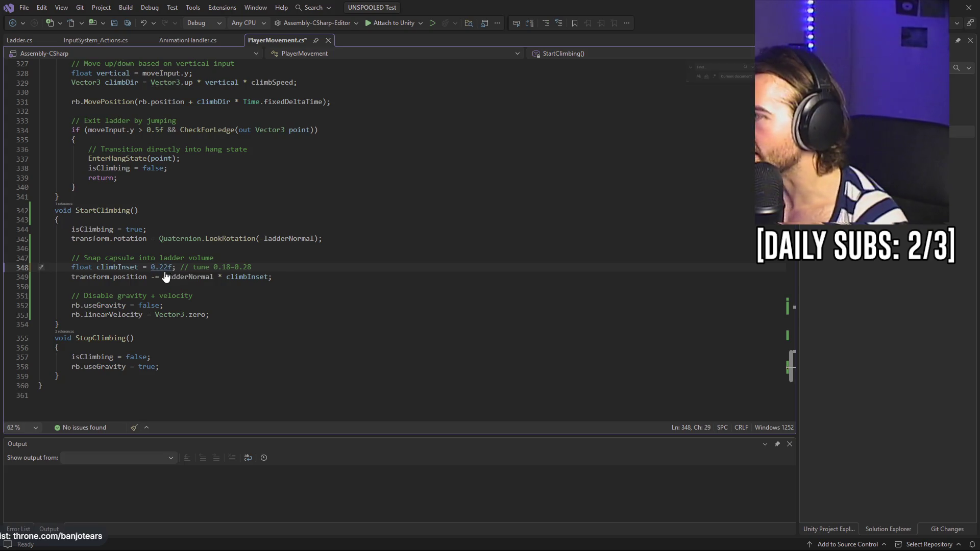
key("super+Down")
key("super+Down")
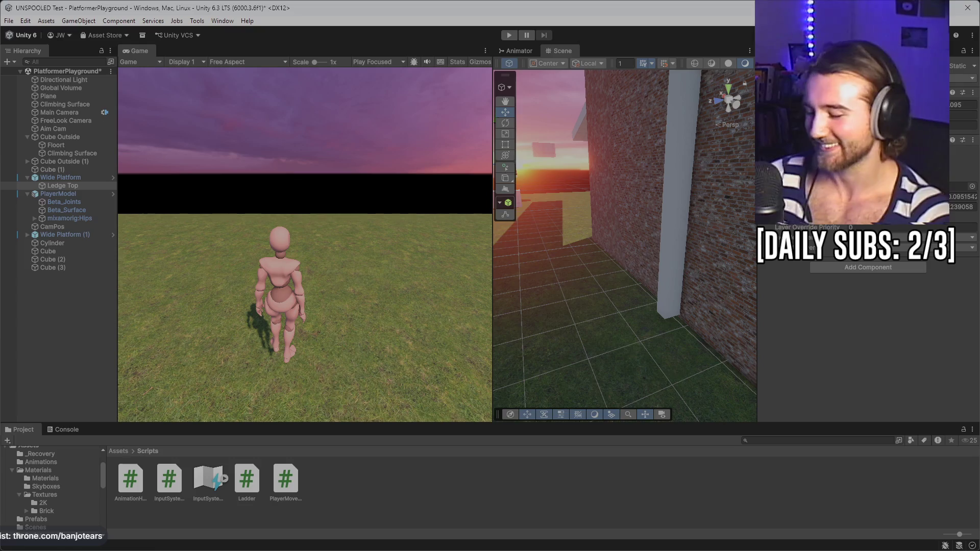
- Play-test the 0.22f inset, inspecting the brick wall, PlayerModel and climbing pillar, then stop play
left_click(509, 34)
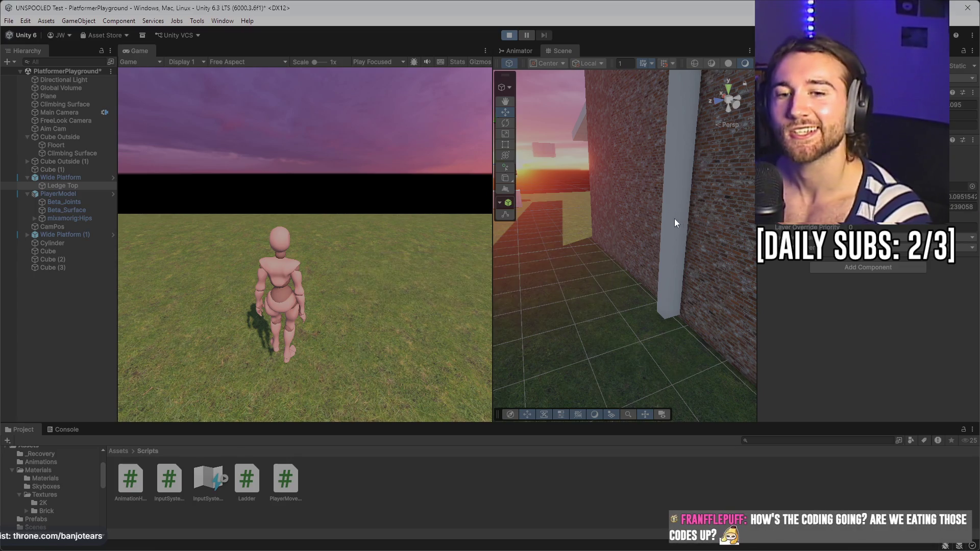
left_click(654, 242)
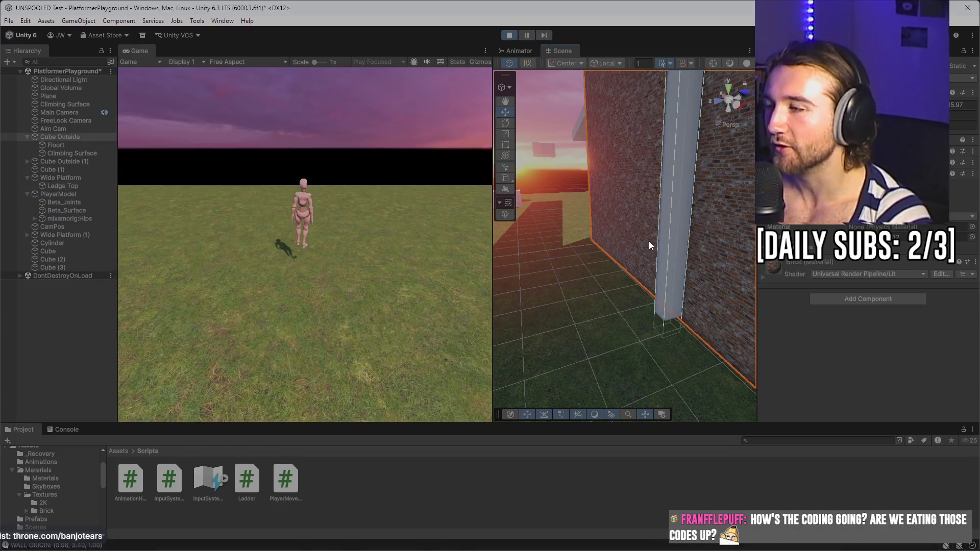
key("w")
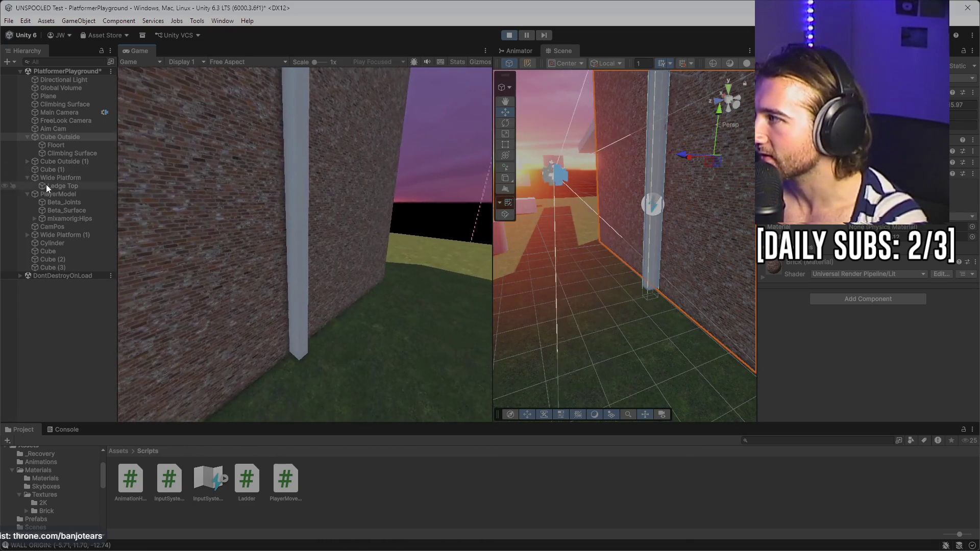
left_click(47, 194)
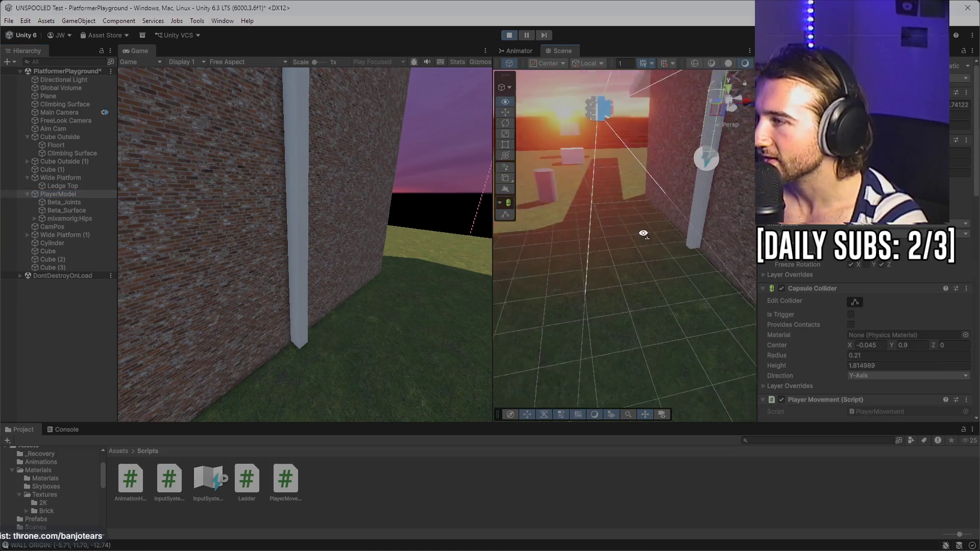
key("f")
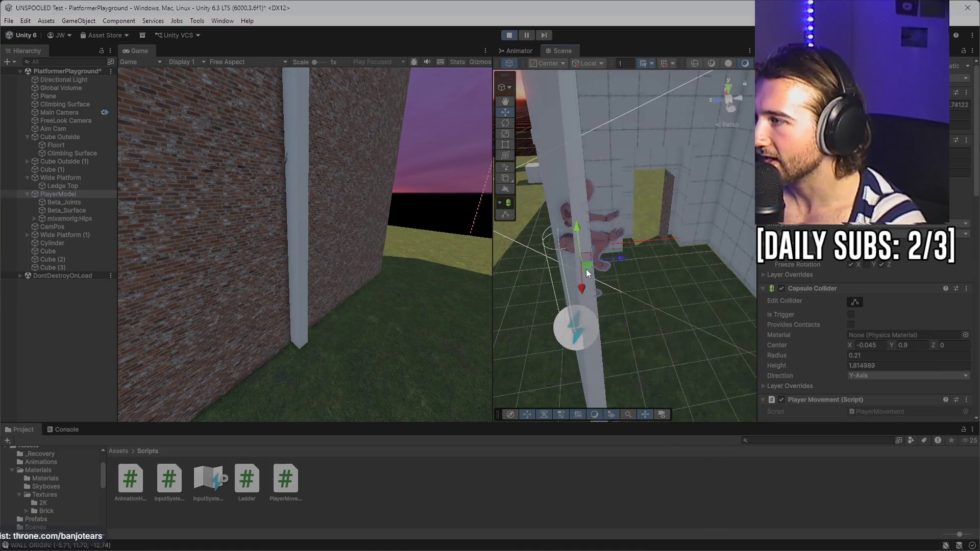
mouse_move(619, 252)
left_mouse_down()
mouse_move(654, 221)
mouse_move(686, 252)
mouse_move(646, 241)
mouse_move(654, 241)
mouse_move(633, 191)
left_mouse_up()
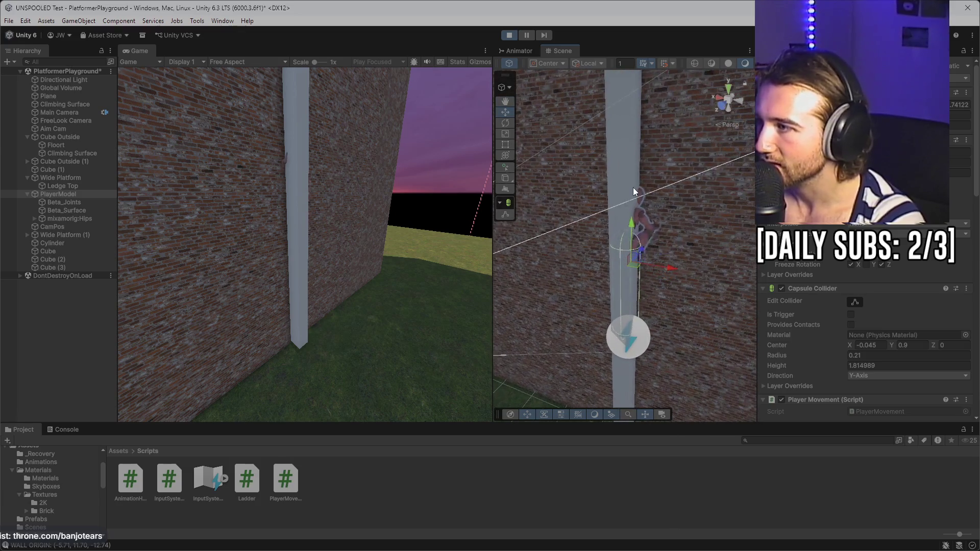
left_click(633, 179)
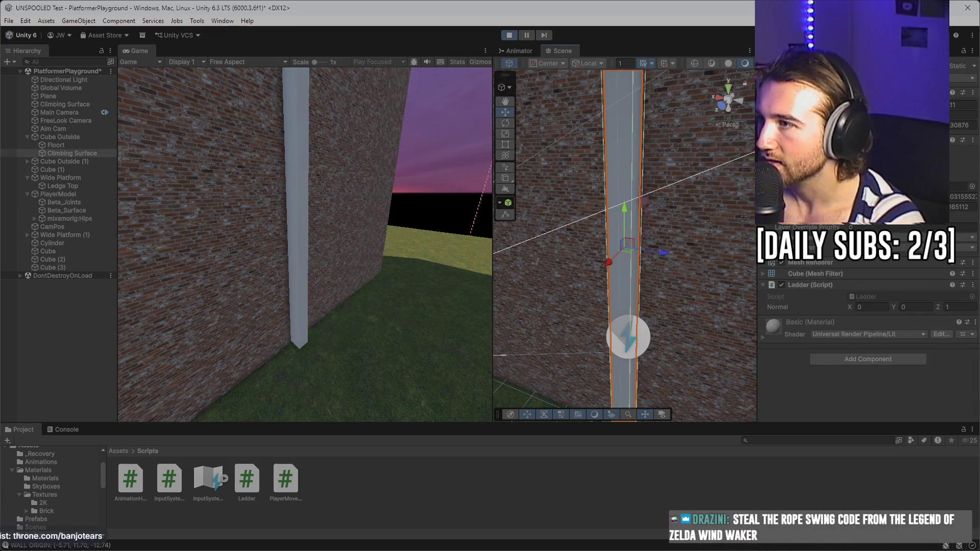
key("ctrl+p")
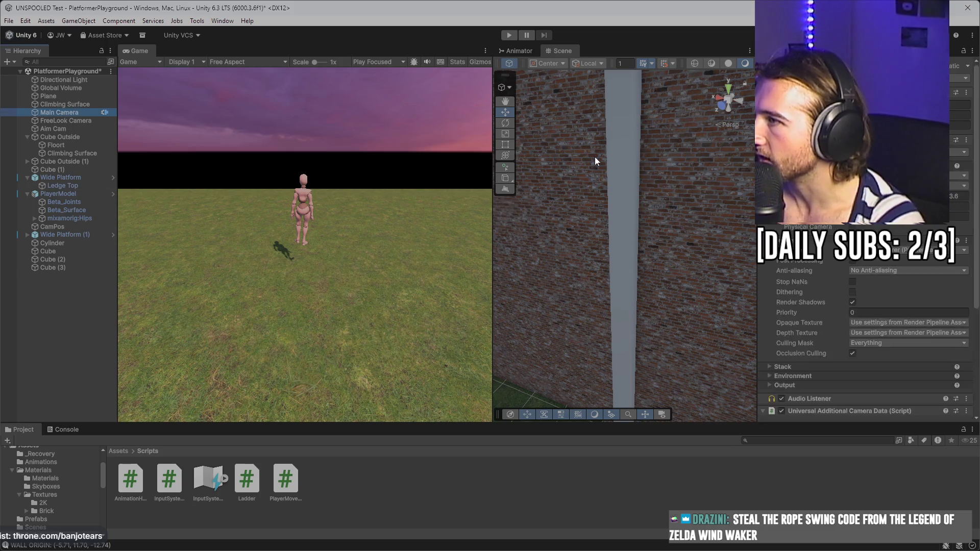
left_click(613, 160)
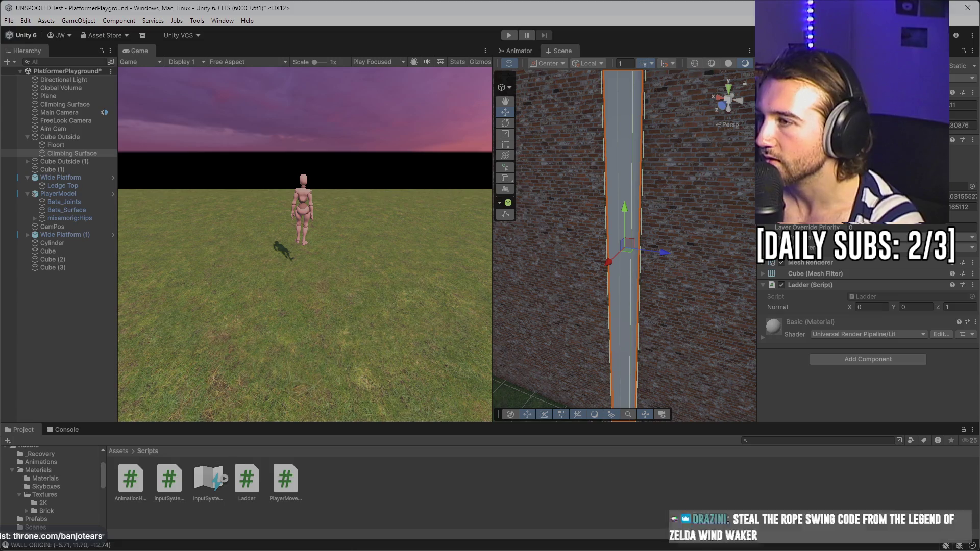
mouse_move(702, 241)
left_mouse_down()
mouse_move(677, 254)
mouse_move(672, 289)
mouse_move(622, 319)
mouse_move(645, 300)
mouse_move(607, 299)
left_mouse_up()
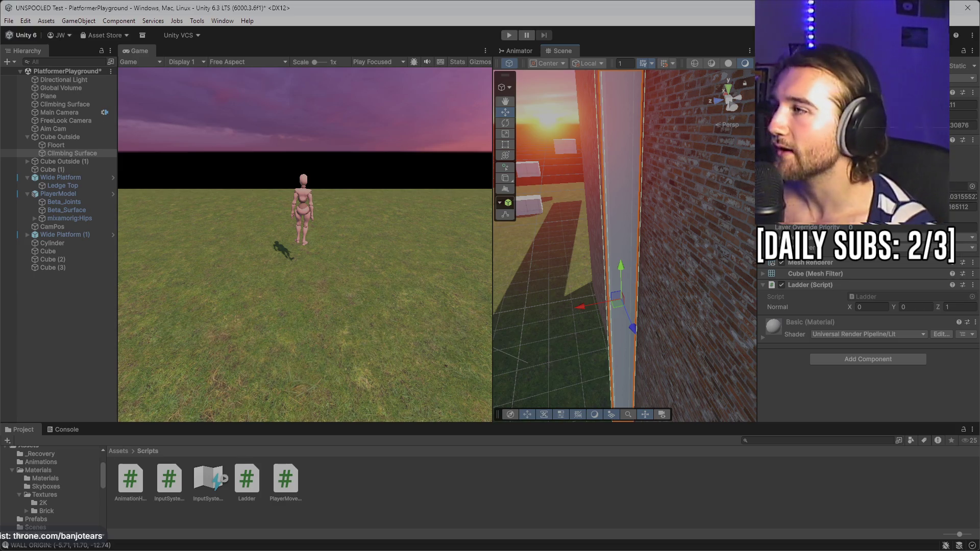
left_click(515, 32)
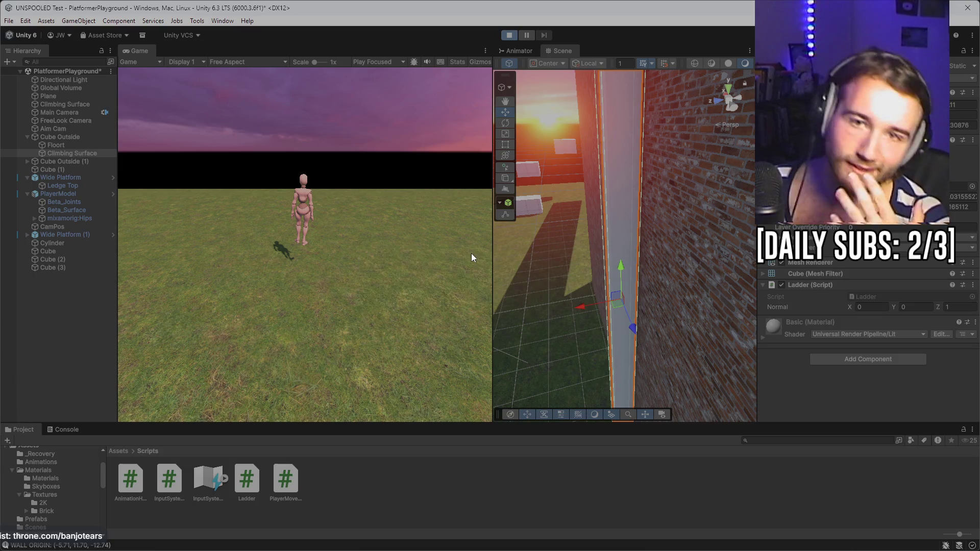
key("w")
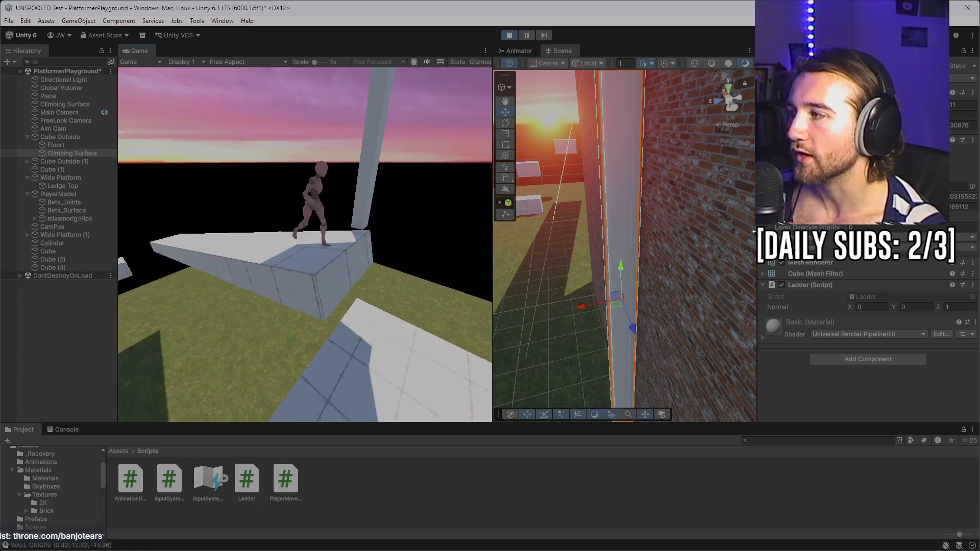
left_click(509, 35)
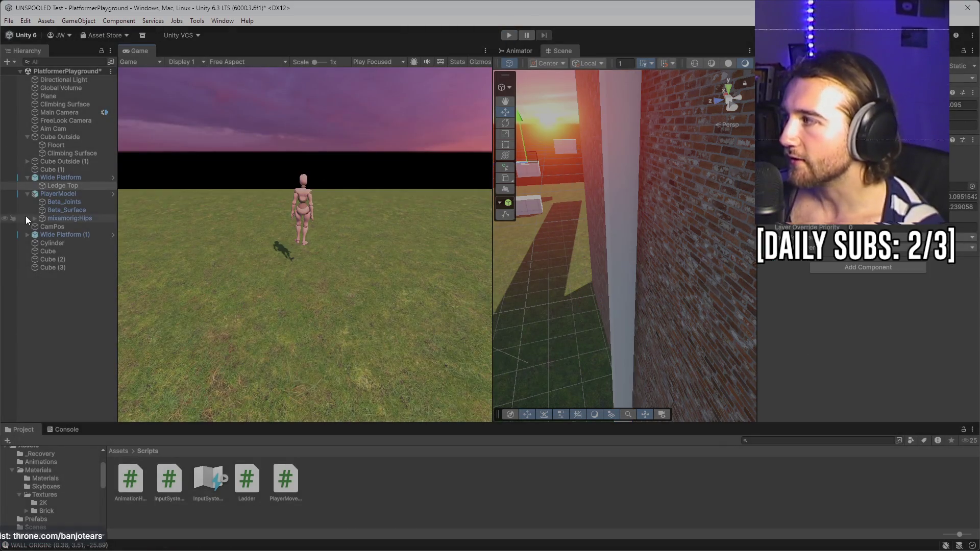
- Add the Ladder script component to the tall standalone pillar
left_click_drag(614, 225, 624, 206)
left_click(665, 171)
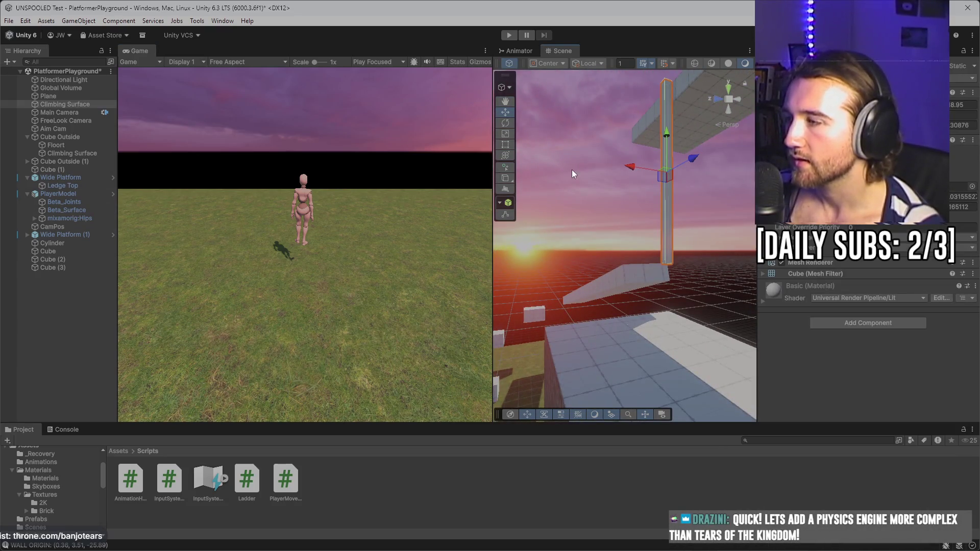
left_click(844, 317)
left_click(837, 363)
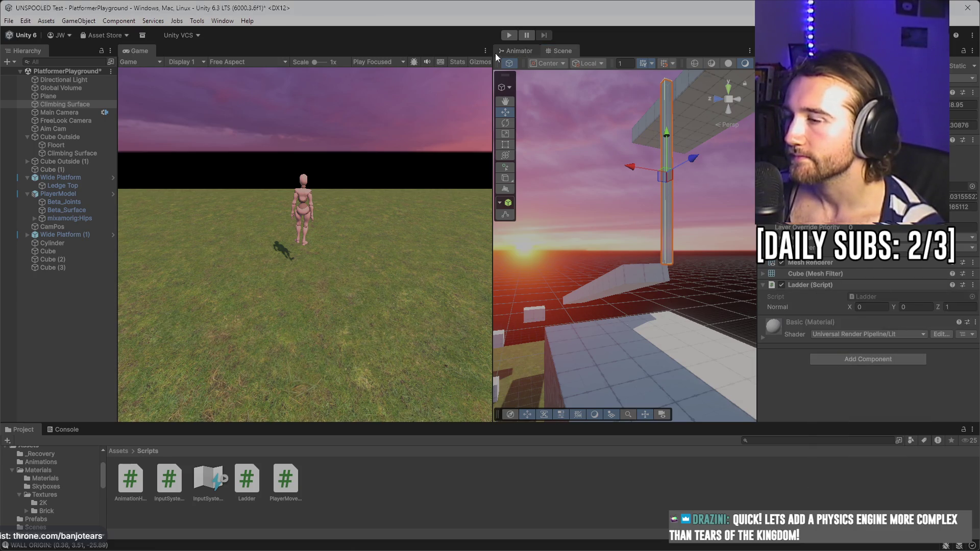
- Briefly test the new ladder, select the lower pillar on the brick wall, then start another play test
left_click(510, 35)
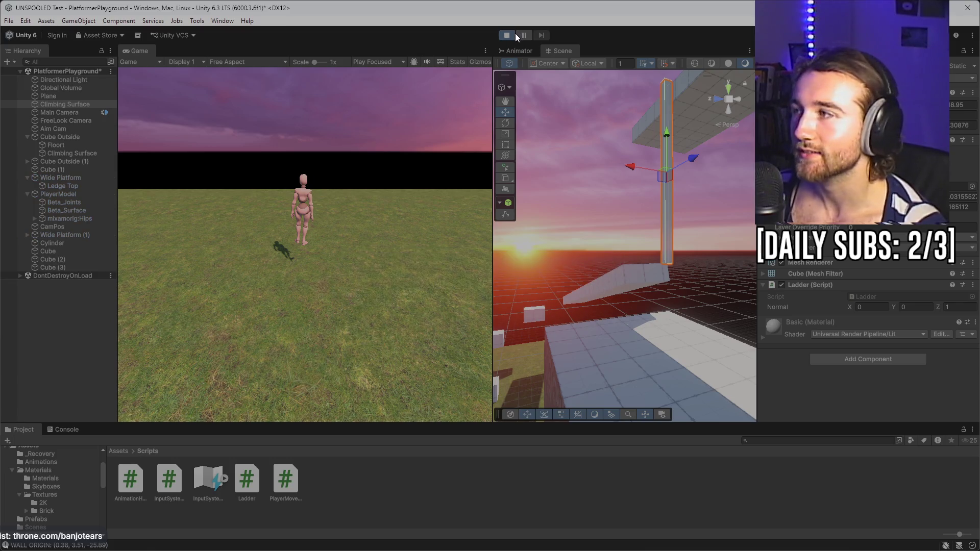
left_click(506, 33)
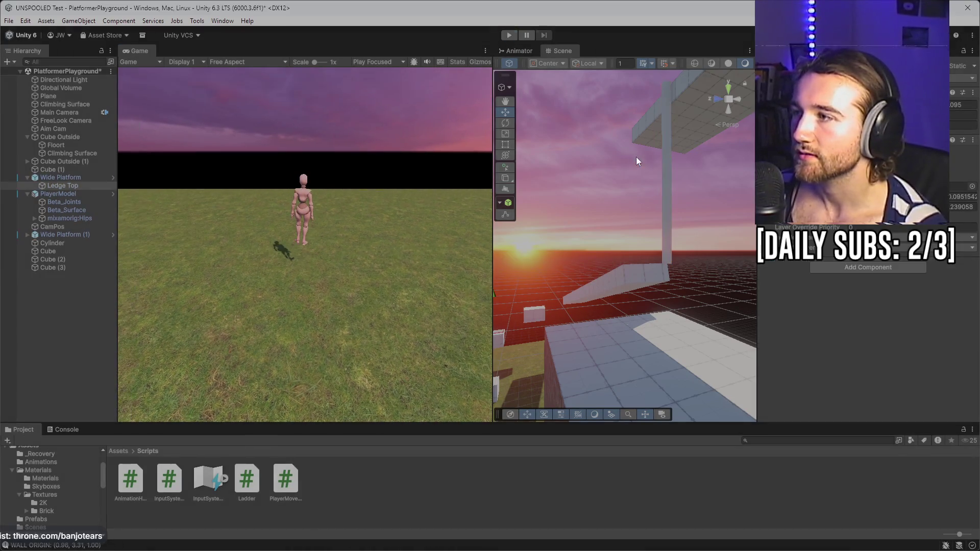
left_click(666, 134)
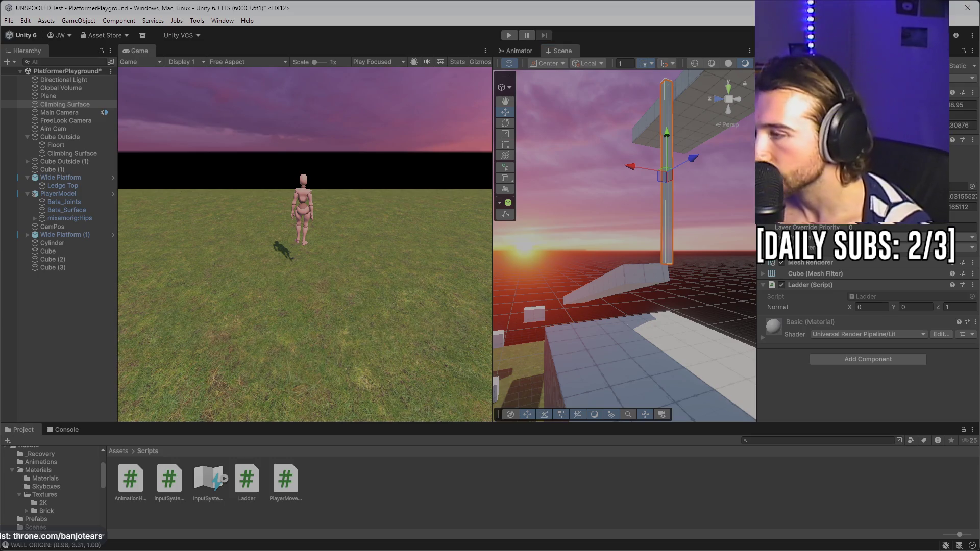
mouse_move(694, 221)
left_mouse_down()
mouse_move(615, 289)
mouse_move(610, 341)
left_mouse_up()
left_click(610, 341)
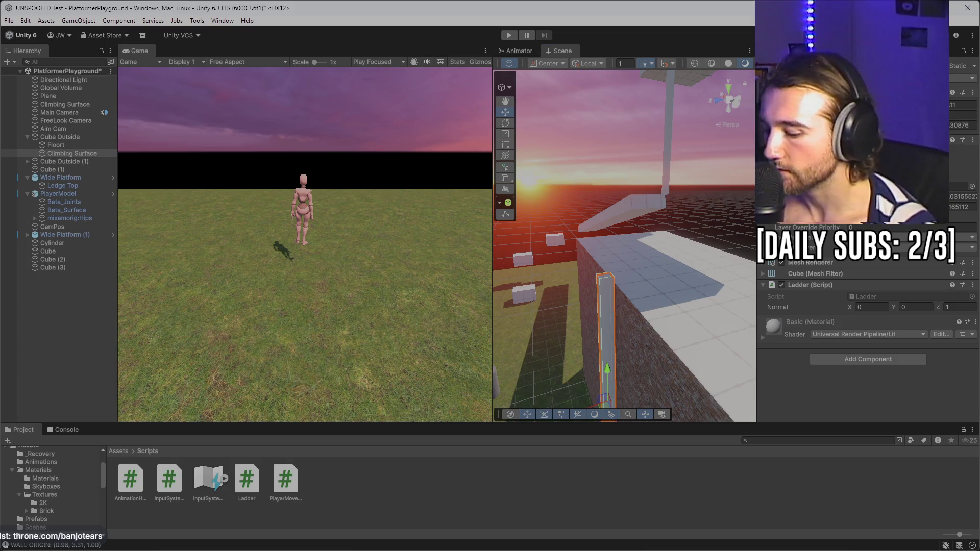
left_click(517, 51)
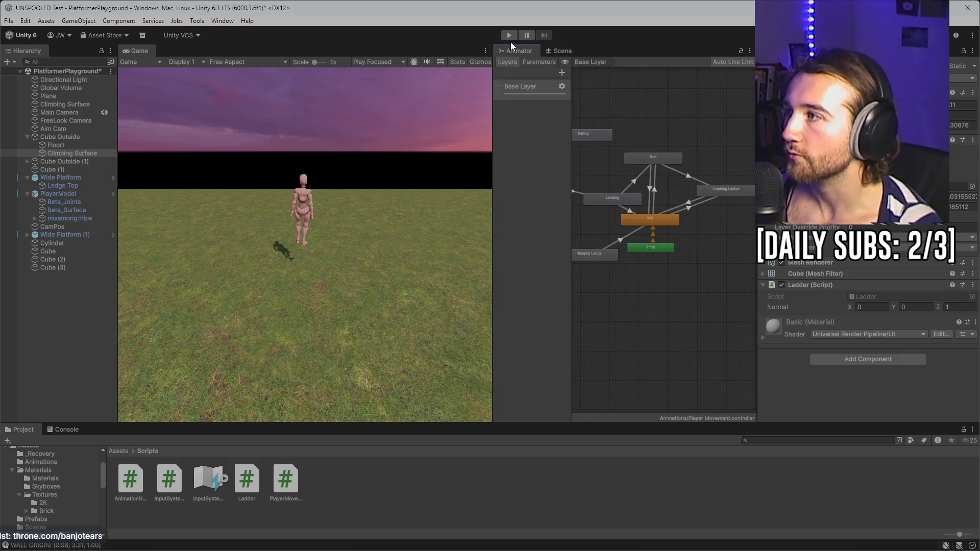
left_click(561, 50)
left_click(509, 35)
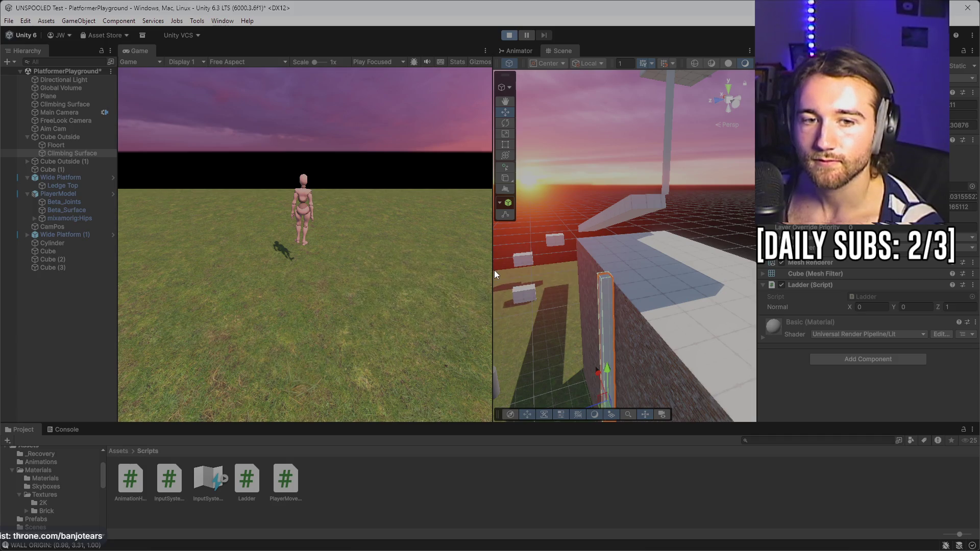
key("w")
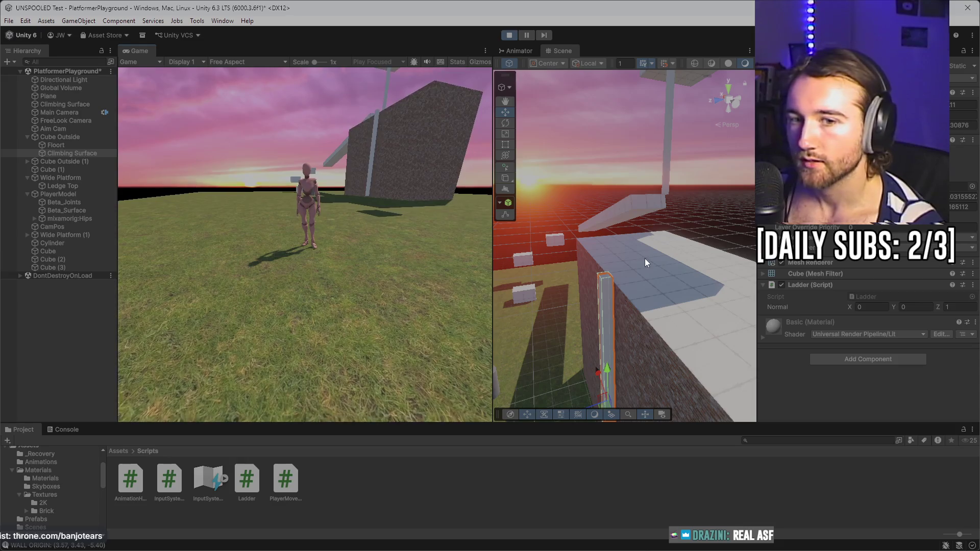
- Run the character toward the wall in the Game view, then stop the play test
right_click(630, 225)
left_click(367, 203)
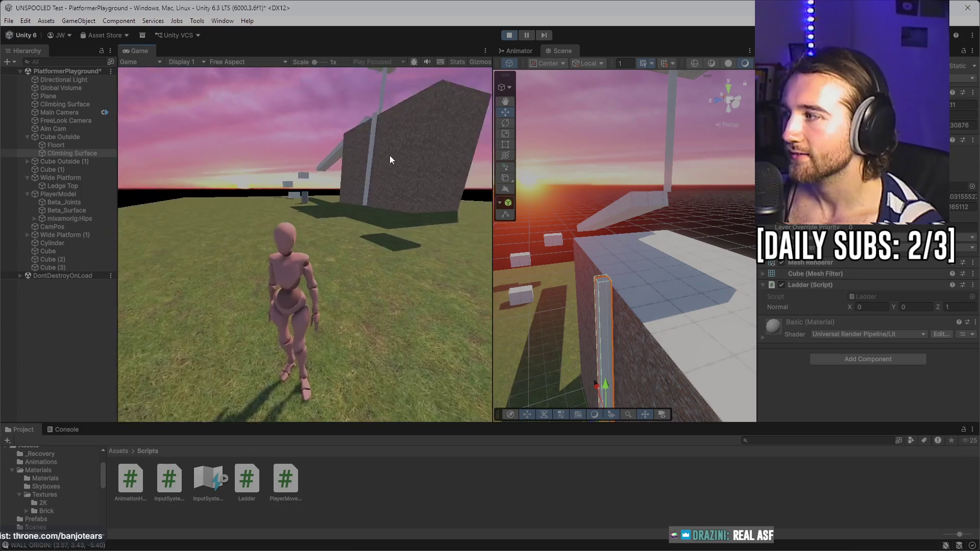
key("w")
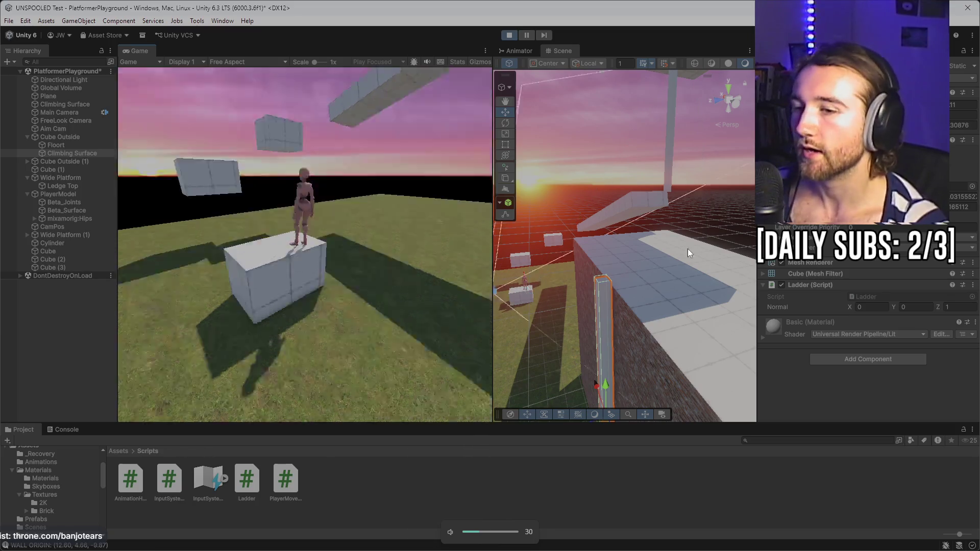
left_click(510, 34)
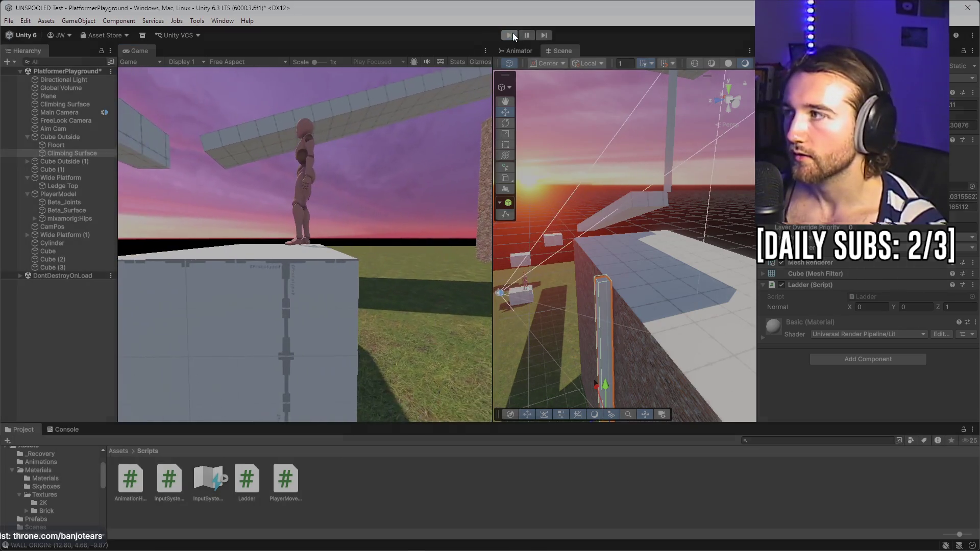